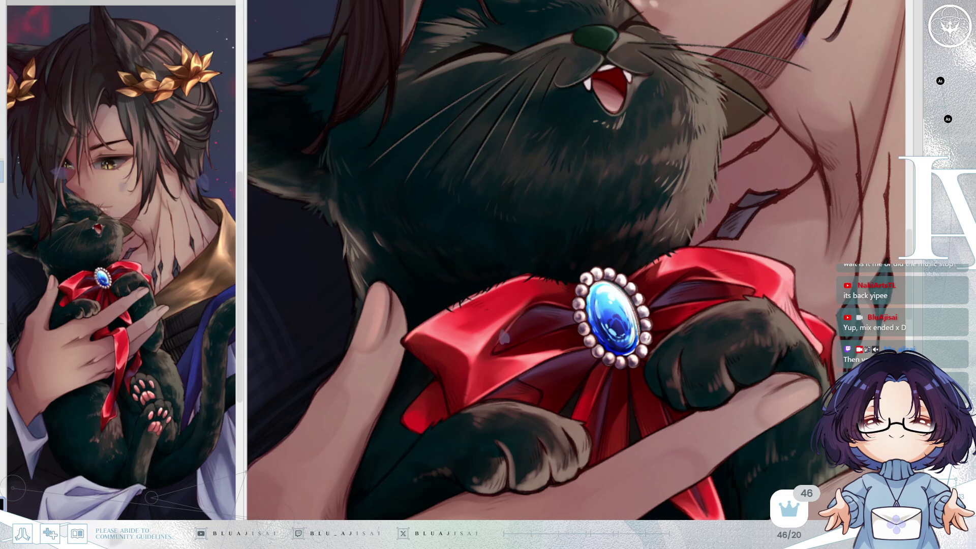
Frame the view on the cat's face and sample a colour from the painting
{"action": "left_click_drag", "start_coordinate": [642, 210], "coordinate": [643, 248]}
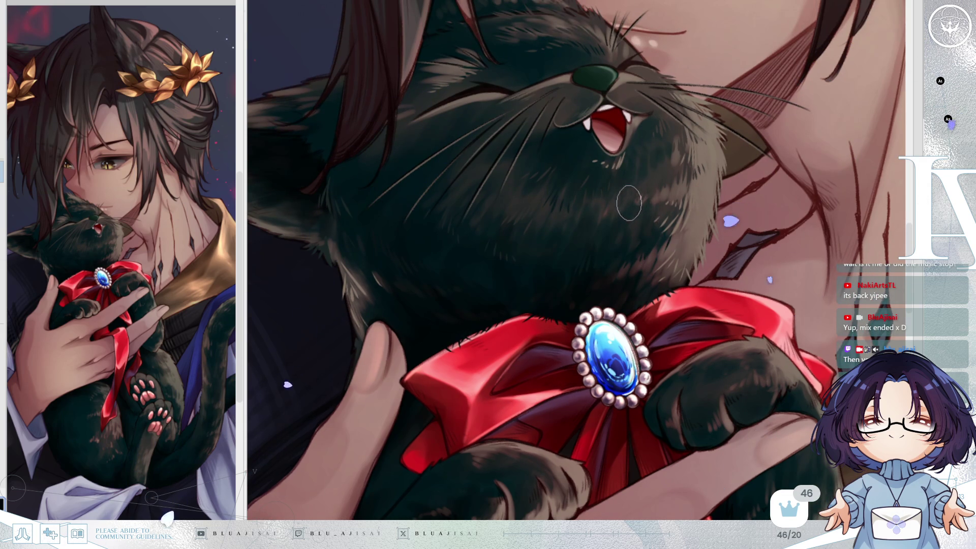
{"action": "scroll", "coordinate": [571, 153], "scroll_direction": "up", "scroll_amount": 4}
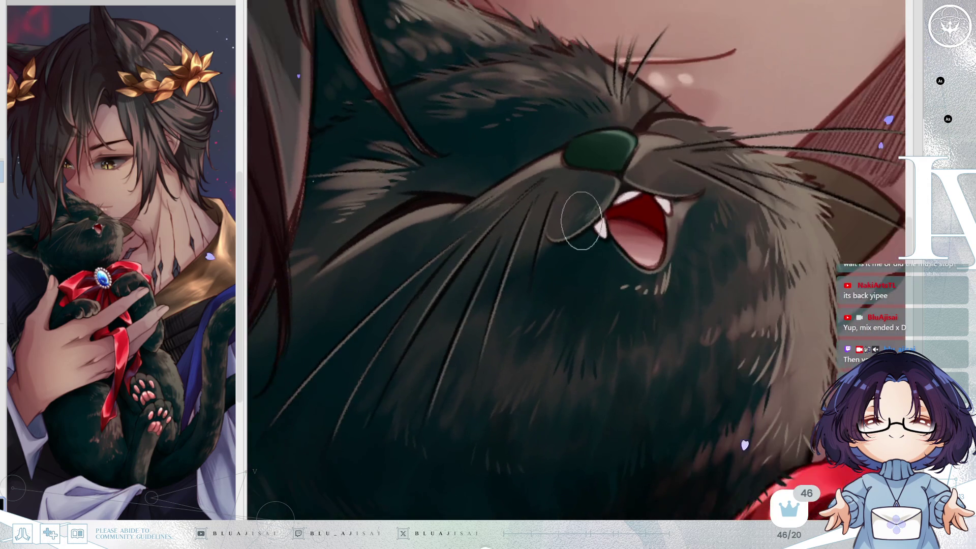
{"action": "mouse_move", "coordinate": [491, 264]}
{"action": "left_mouse_down"}
{"action": "mouse_move", "coordinate": [585, 202]}
{"action": "mouse_move", "coordinate": [614, 198]}
{"action": "left_mouse_up"}
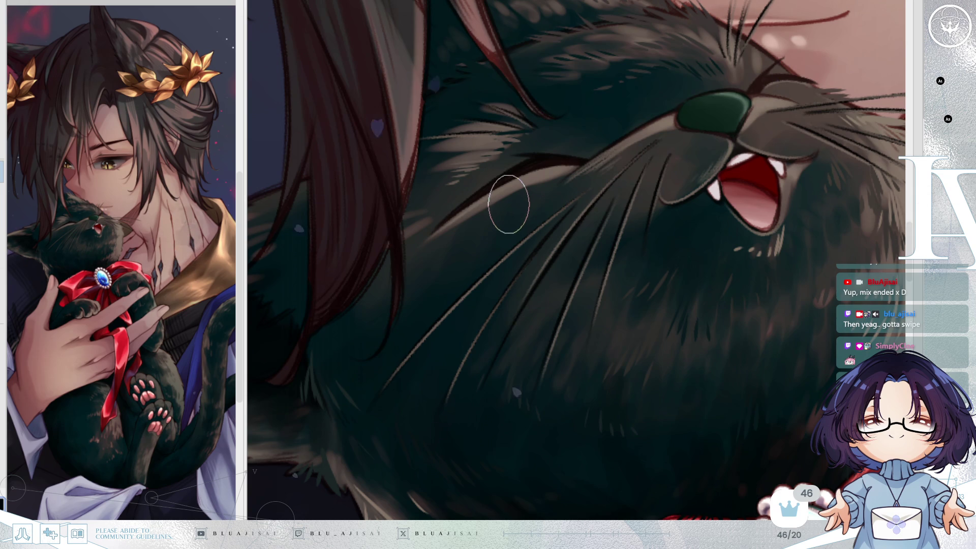
{"action": "left_click_drag", "start_coordinate": [510, 203], "coordinate": [521, 212]}
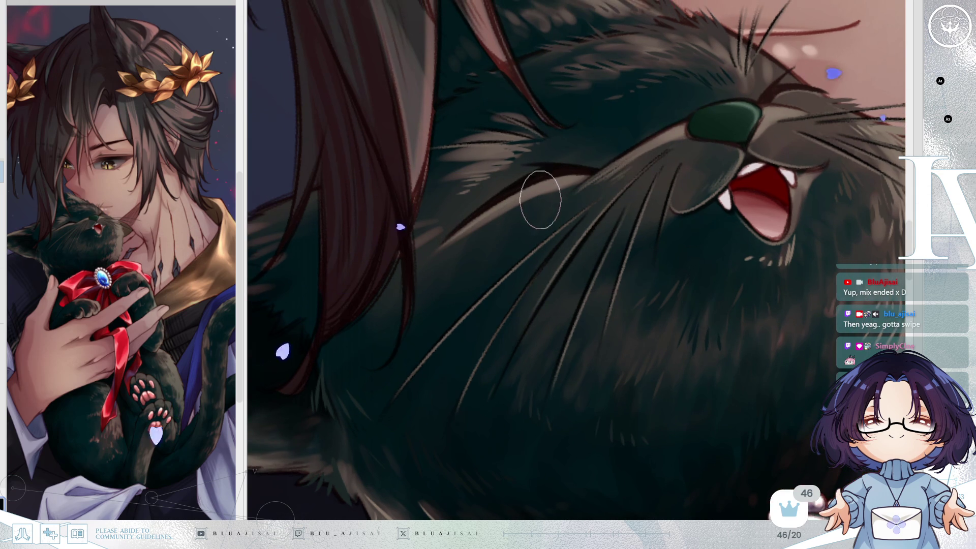
{"action": "key", "text": "alt"}
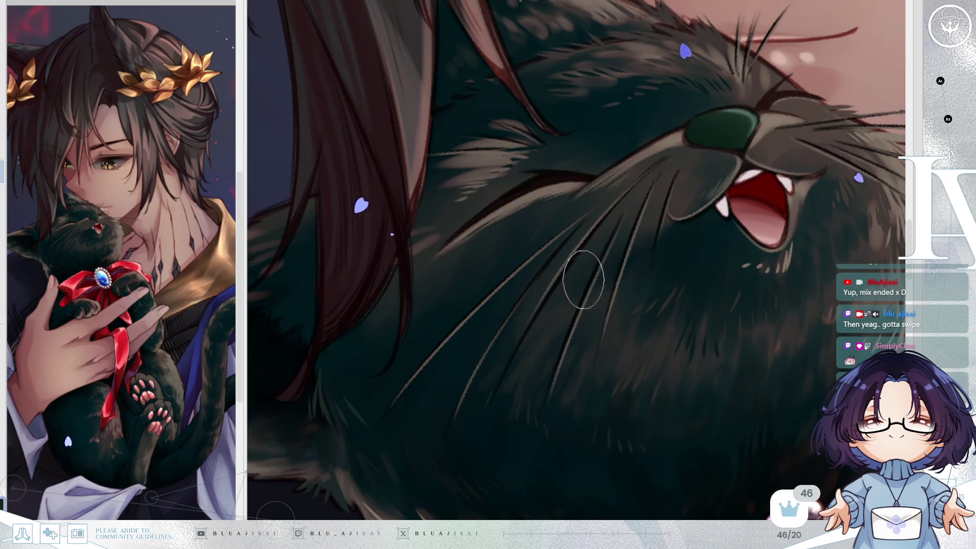
{"action": "scroll", "coordinate": [580, 275], "scroll_direction": "down", "scroll_amount": 2}
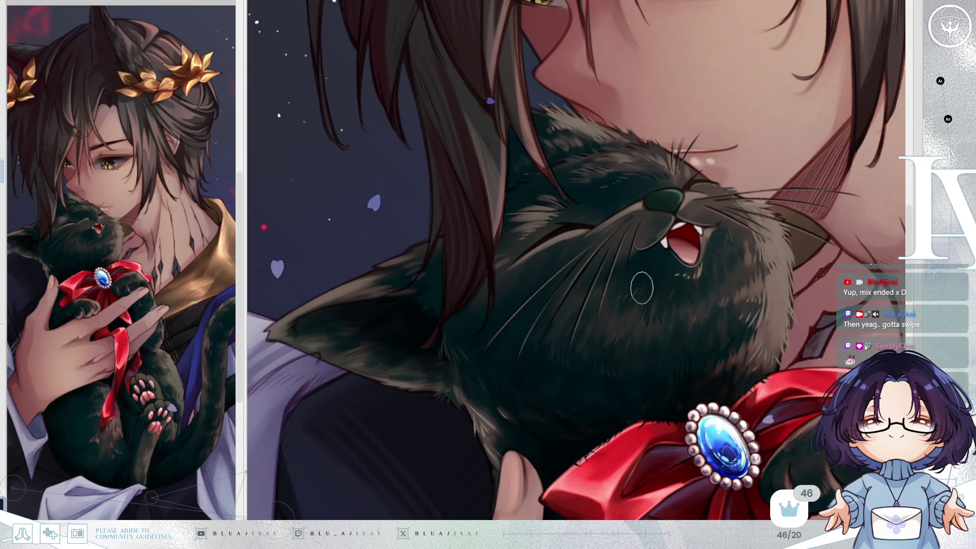
{"action": "scroll", "coordinate": [517, 245], "scroll_direction": "up", "scroll_amount": 1}
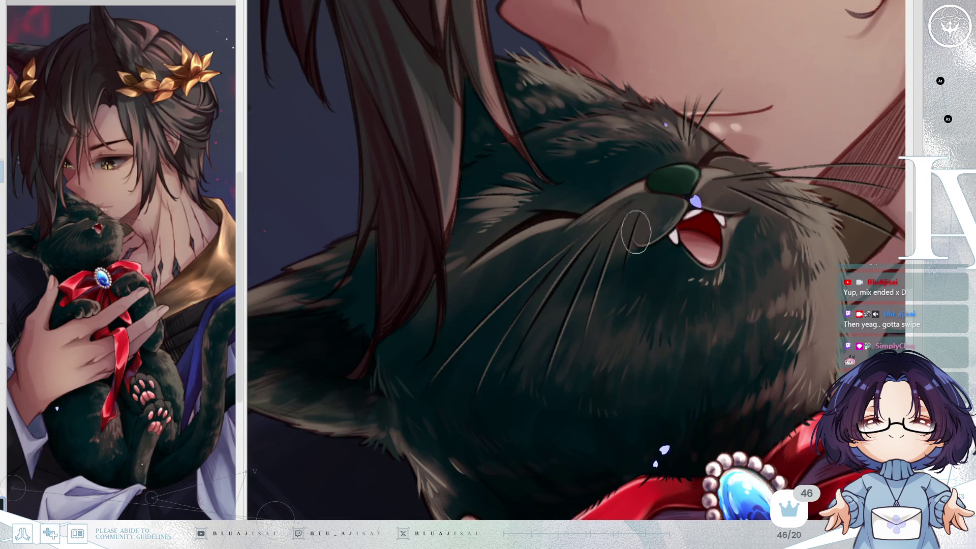
Rotate and mirror the view, then paint dark strokes over the light fur at the cat's neck
{"action": "left_click_drag", "start_coordinate": [636, 232], "coordinate": [636, 259]}
{"action": "scroll", "coordinate": [636, 244], "scroll_direction": "down", "scroll_amount": 4}
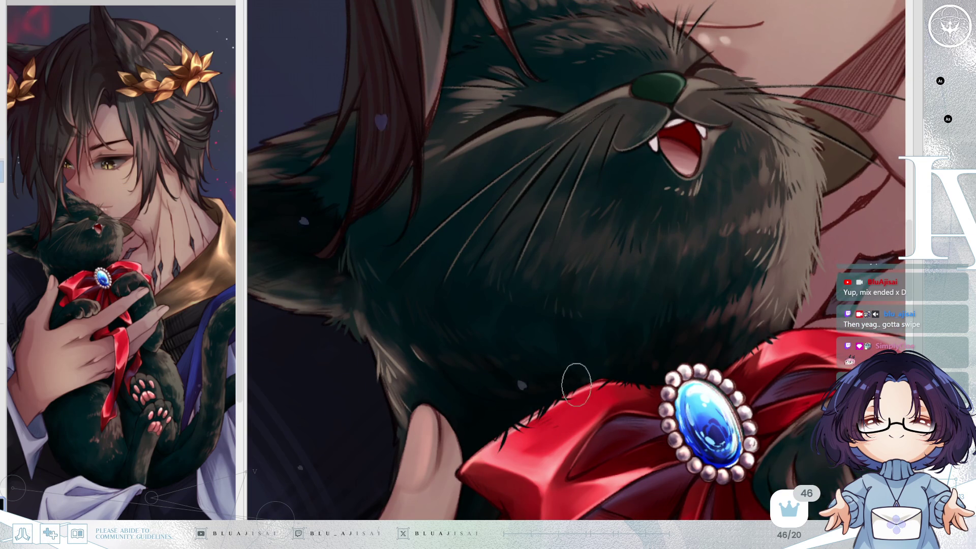
{"action": "left_click_drag", "start_coordinate": [658, 348], "coordinate": [785, 272]}
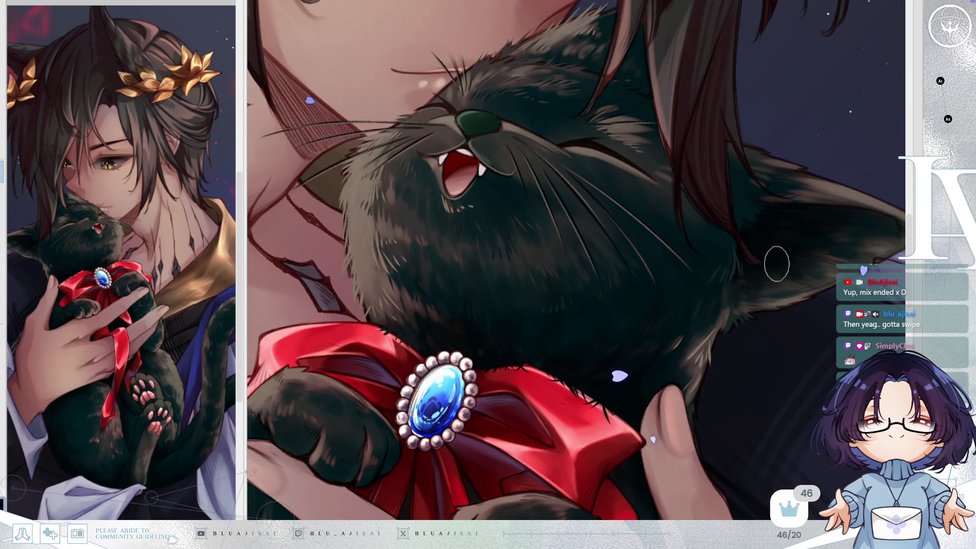
{"action": "left_click_drag", "start_coordinate": [675, 290], "coordinate": [744, 253]}
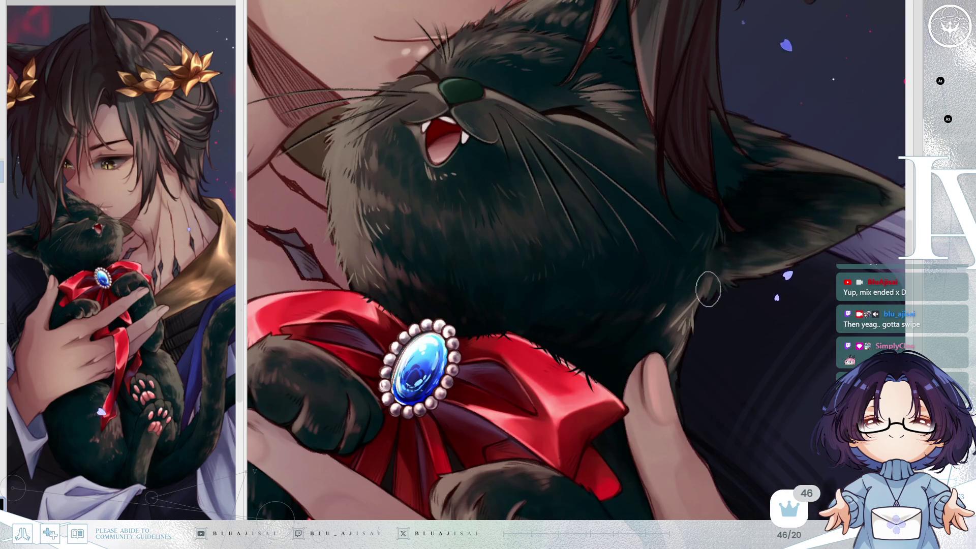
{"action": "left_click_drag", "start_coordinate": [708, 289], "coordinate": [666, 307]}
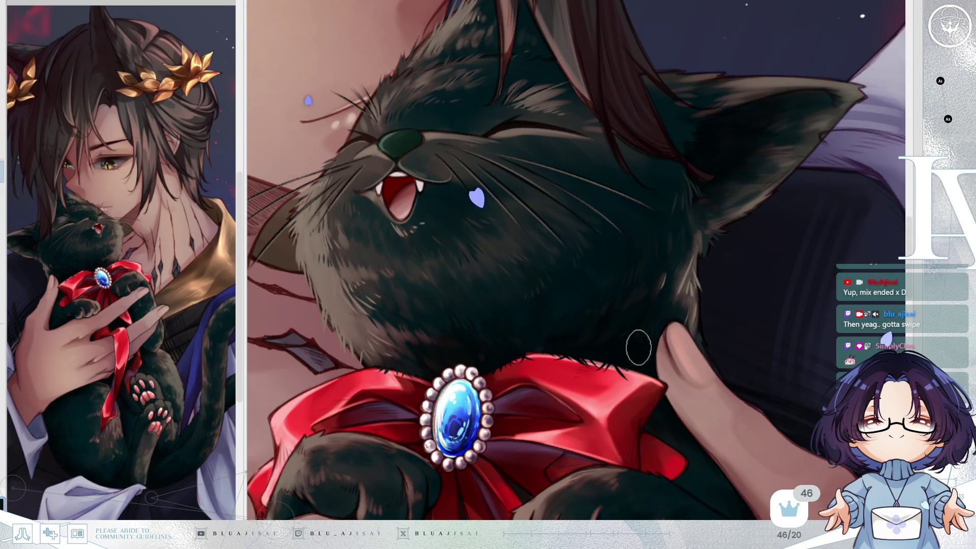
{"action": "key", "text": "h"}
{"action": "mouse_move", "coordinate": [724, 315]}
{"action": "left_mouse_down"}
{"action": "mouse_move", "coordinate": [742, 345]}
{"action": "mouse_move", "coordinate": [508, 305]}
{"action": "left_mouse_up"}
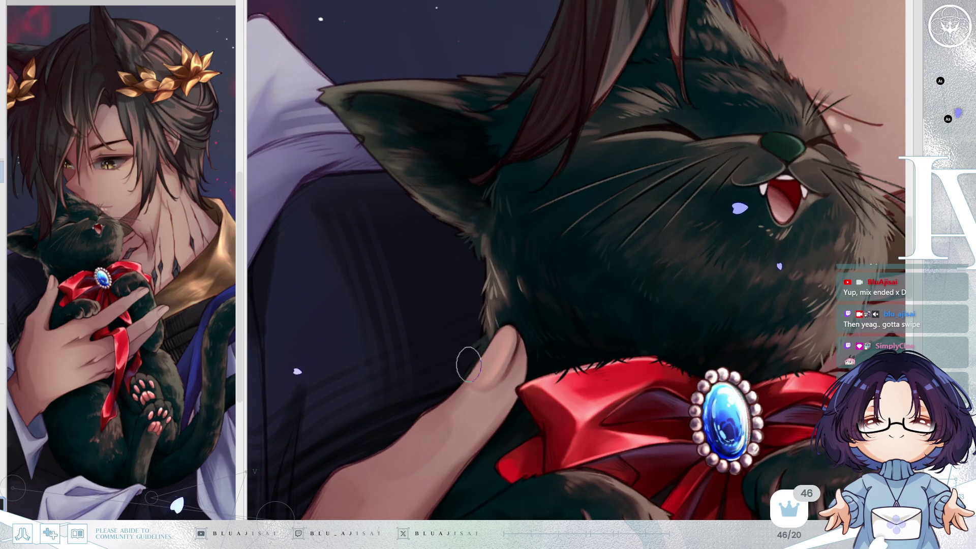
{"action": "mouse_move", "coordinate": [500, 324]}
{"action": "left_mouse_down"}
{"action": "mouse_move", "coordinate": [517, 312]}
{"action": "mouse_move", "coordinate": [502, 316]}
{"action": "left_mouse_up"}
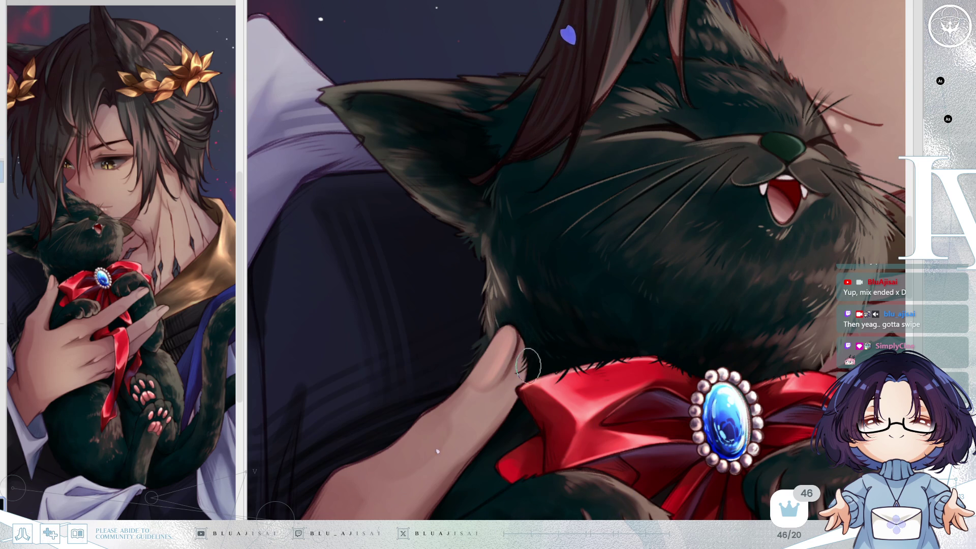
{"action": "left_click_drag", "start_coordinate": [517, 415], "coordinate": [581, 372]}
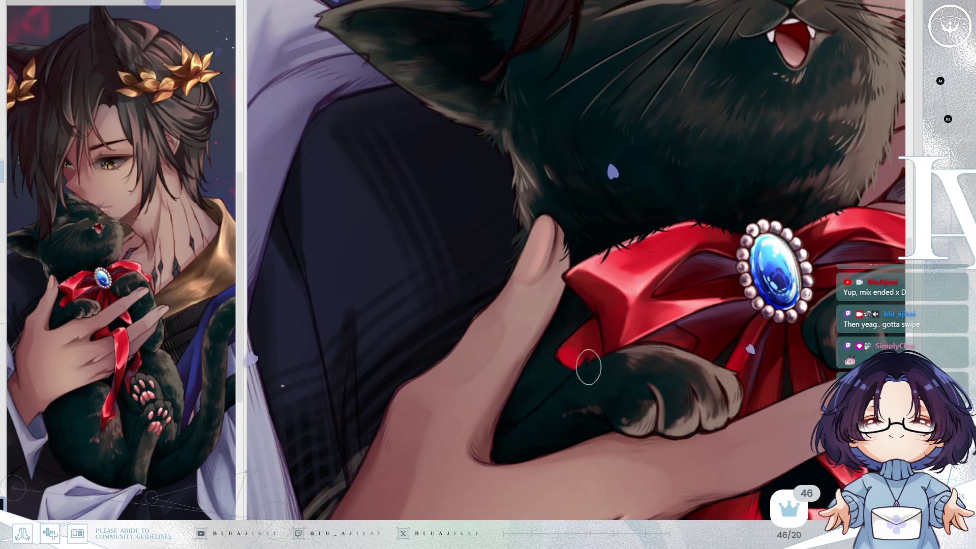
Rotate the view to the paw beside the brooch and paint light fur strokes across its top
{"action": "mouse_move", "coordinate": [629, 315]}
{"action": "left_mouse_down"}
{"action": "mouse_move", "coordinate": [646, 297]}
{"action": "mouse_move", "coordinate": [638, 281]}
{"action": "left_mouse_up"}
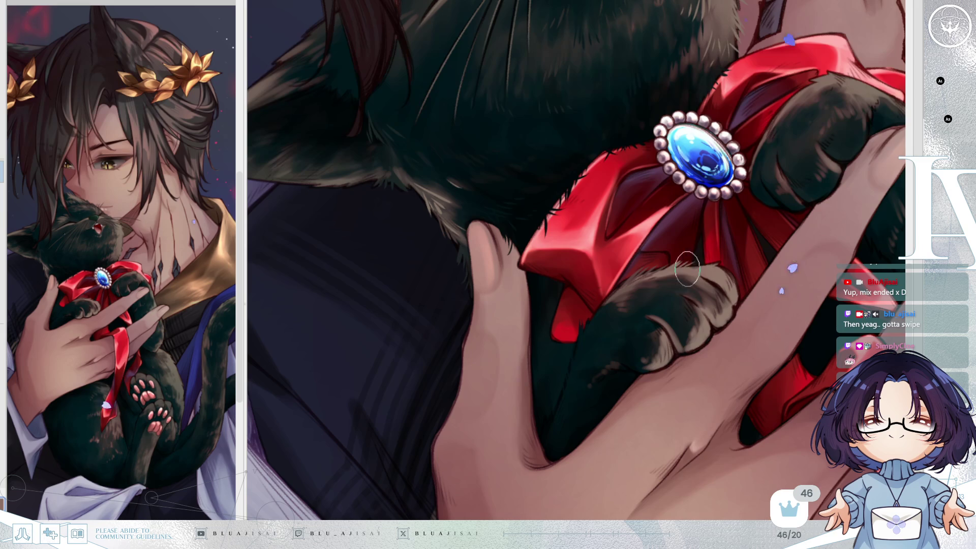
{"action": "left_click_drag", "start_coordinate": [719, 264], "coordinate": [706, 284]}
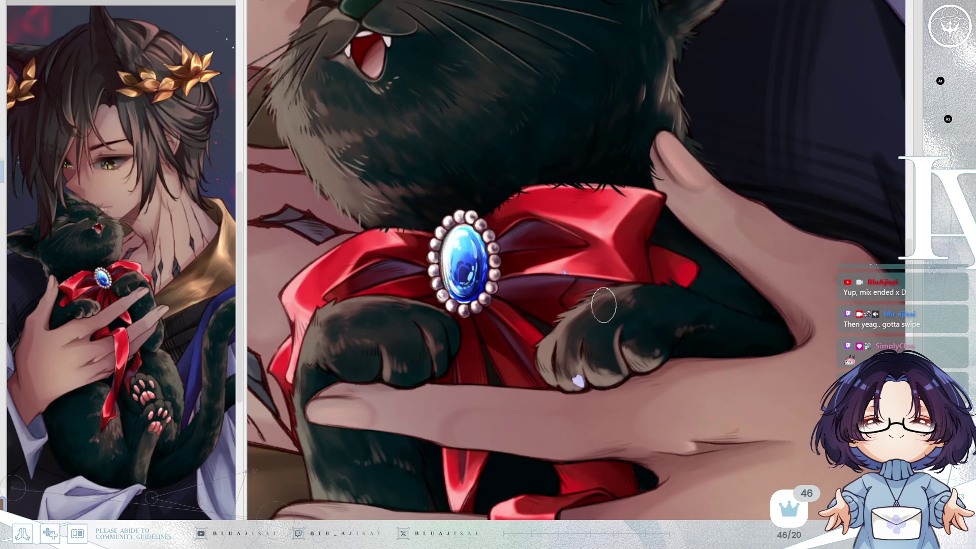
{"action": "mouse_move", "coordinate": [585, 308]}
{"action": "left_mouse_down"}
{"action": "mouse_move", "coordinate": [579, 326]}
{"action": "mouse_move", "coordinate": [630, 295]}
{"action": "mouse_move", "coordinate": [622, 299]}
{"action": "mouse_move", "coordinate": [637, 303]}
{"action": "mouse_move", "coordinate": [534, 340]}
{"action": "mouse_move", "coordinate": [543, 377]}
{"action": "mouse_move", "coordinate": [557, 382]}
{"action": "mouse_move", "coordinate": [564, 353]}
{"action": "mouse_move", "coordinate": [566, 374]}
{"action": "left_mouse_up"}
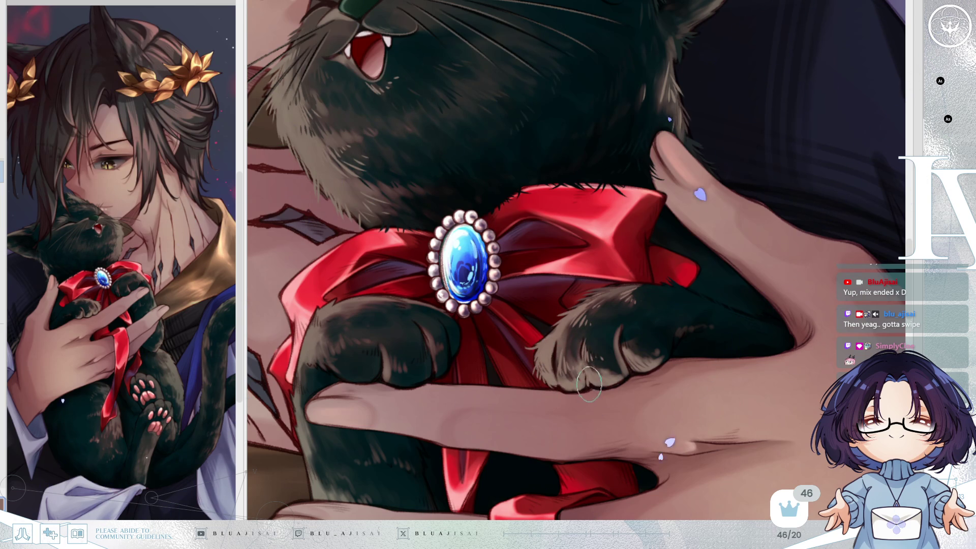
{"action": "left_click_drag", "start_coordinate": [674, 297], "coordinate": [625, 206]}
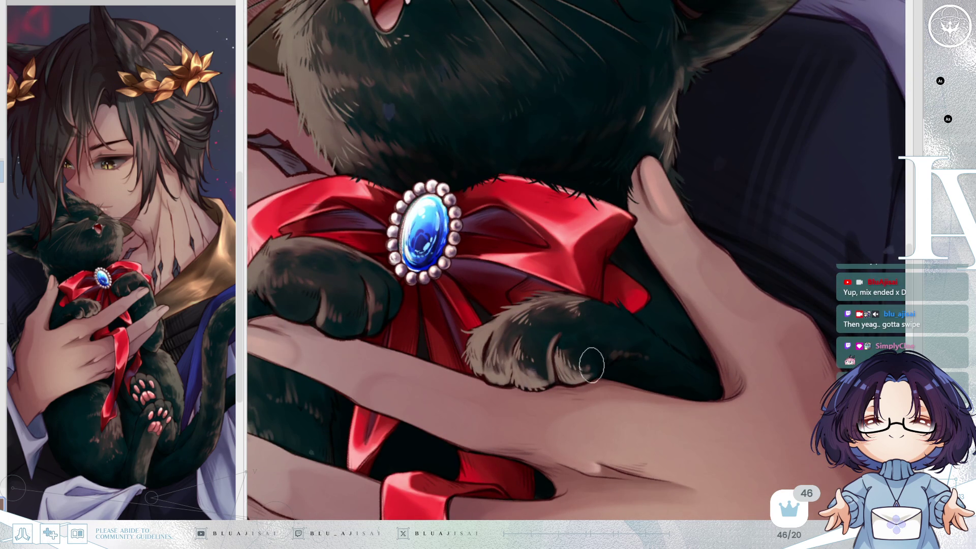
{"action": "scroll", "coordinate": [636, 340], "scroll_direction": "down", "scroll_amount": 3}
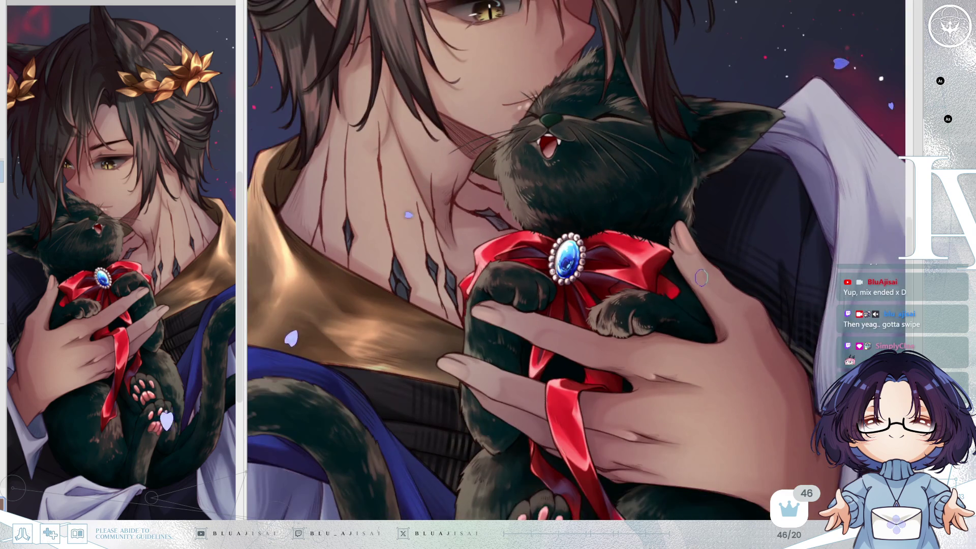
Touch up fur detail on the paw near the brooch, mirroring the view to check it
{"action": "scroll", "coordinate": [570, 333], "scroll_direction": "up", "scroll_amount": 3}
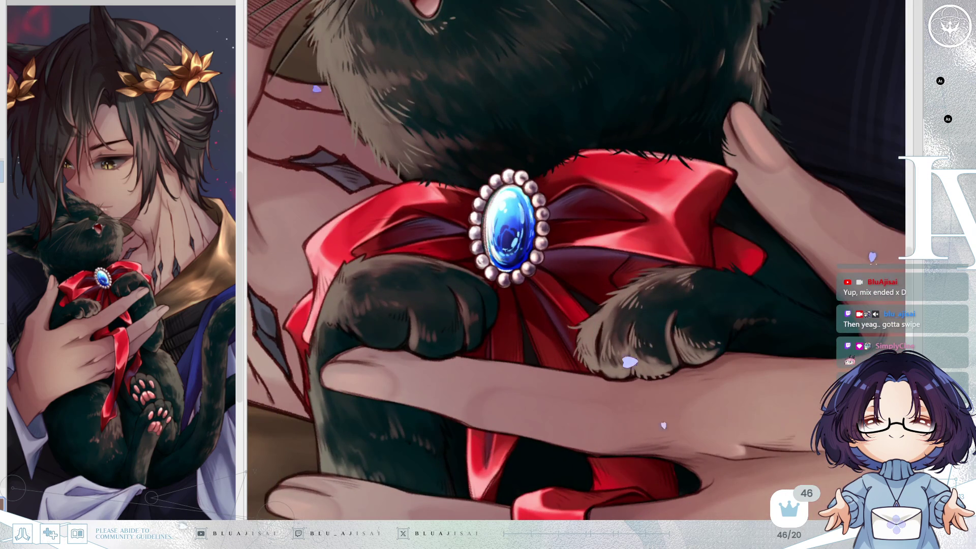
{"action": "scroll", "coordinate": [490, 358], "scroll_direction": "up", "scroll_amount": 2}
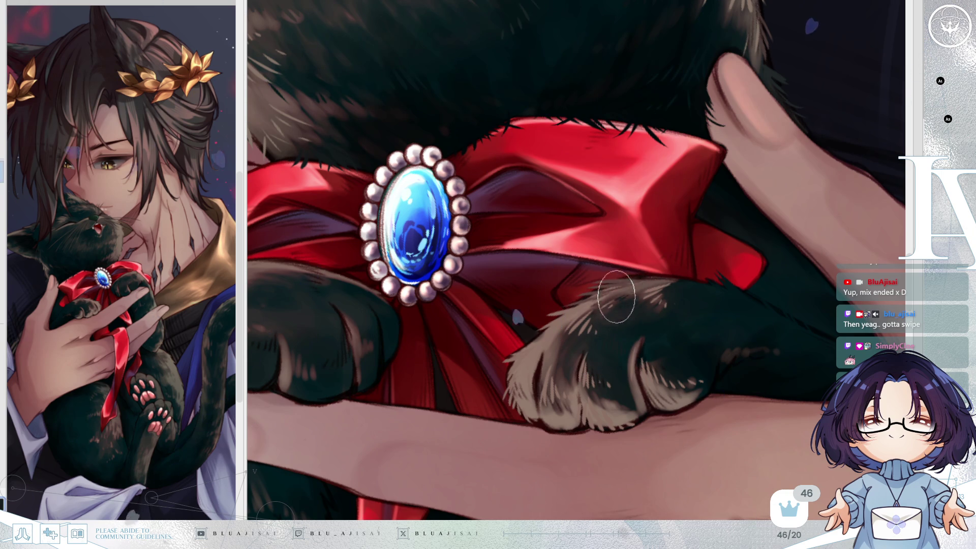
{"action": "key", "text": "Delete"}
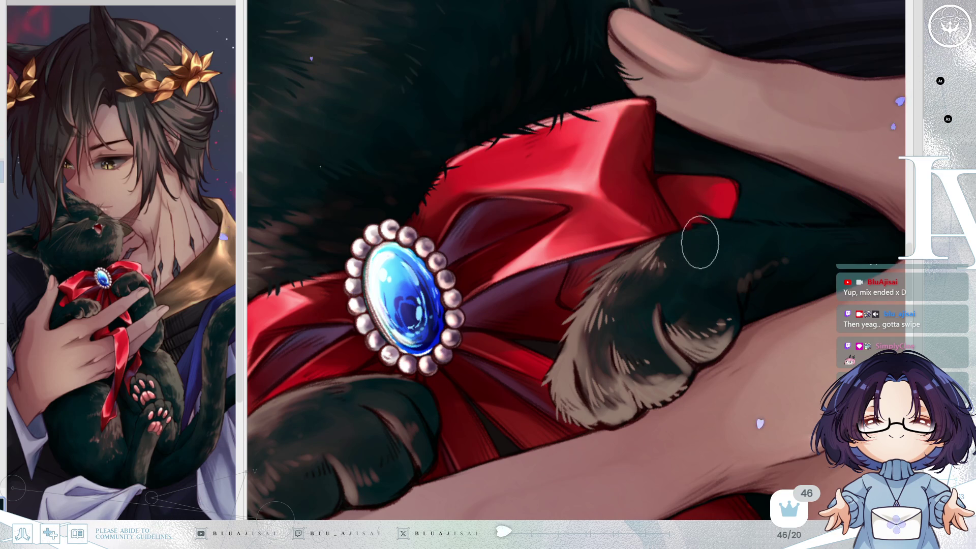
{"action": "left_click_drag", "start_coordinate": [775, 257], "coordinate": [624, 309]}
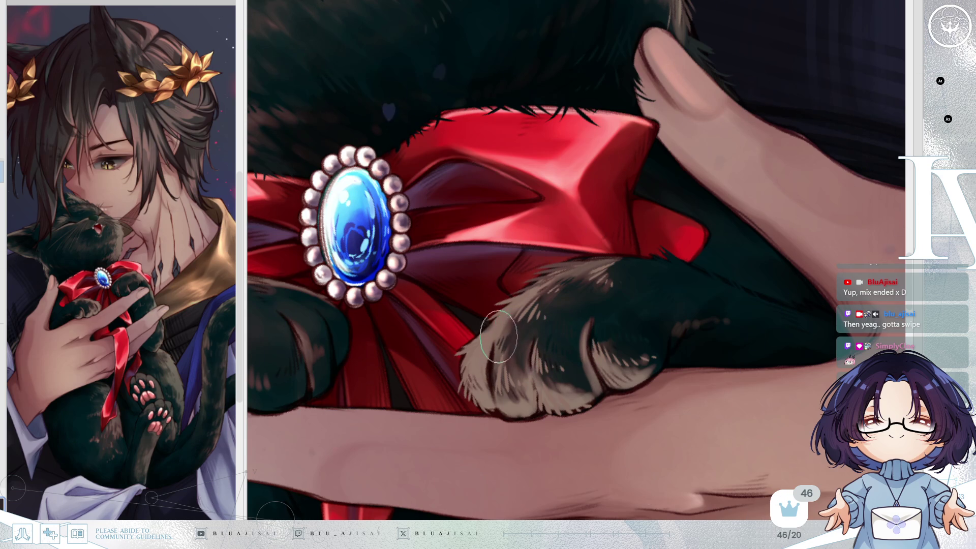
{"action": "scroll", "coordinate": [694, 258], "scroll_direction": "down", "scroll_amount": 1}
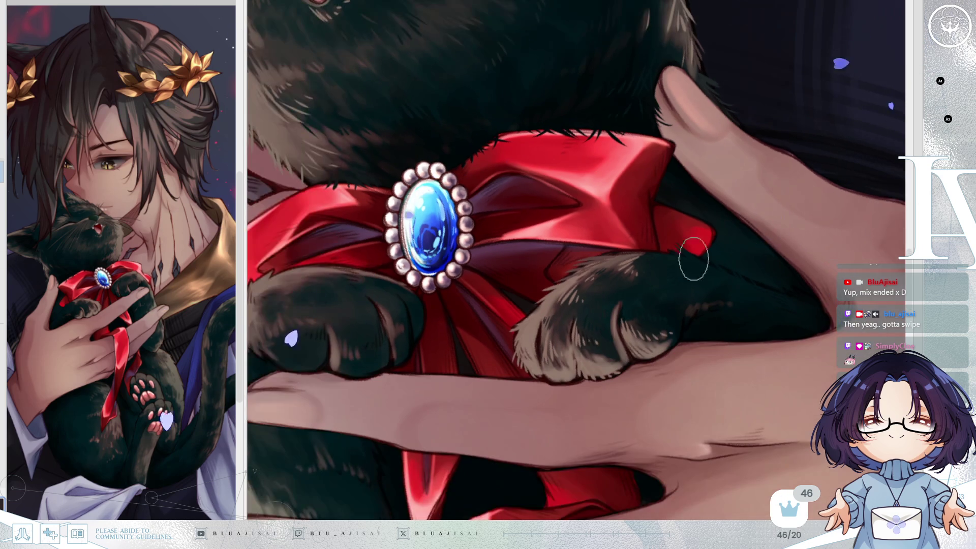
{"action": "key", "text": "h"}
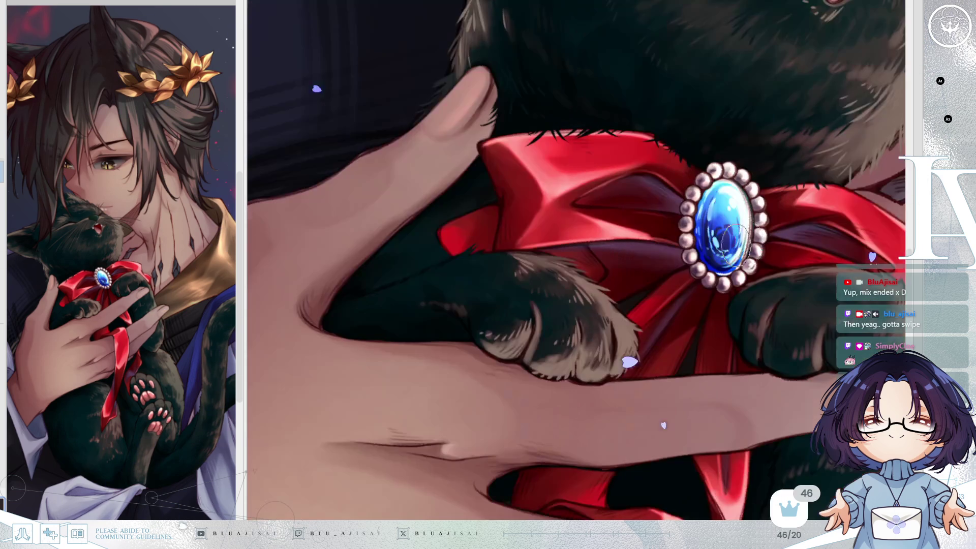
{"action": "mouse_move", "coordinate": [777, 228]}
{"action": "left_mouse_down"}
{"action": "mouse_move", "coordinate": [569, 343]}
{"action": "mouse_move", "coordinate": [583, 267]}
{"action": "left_mouse_up"}
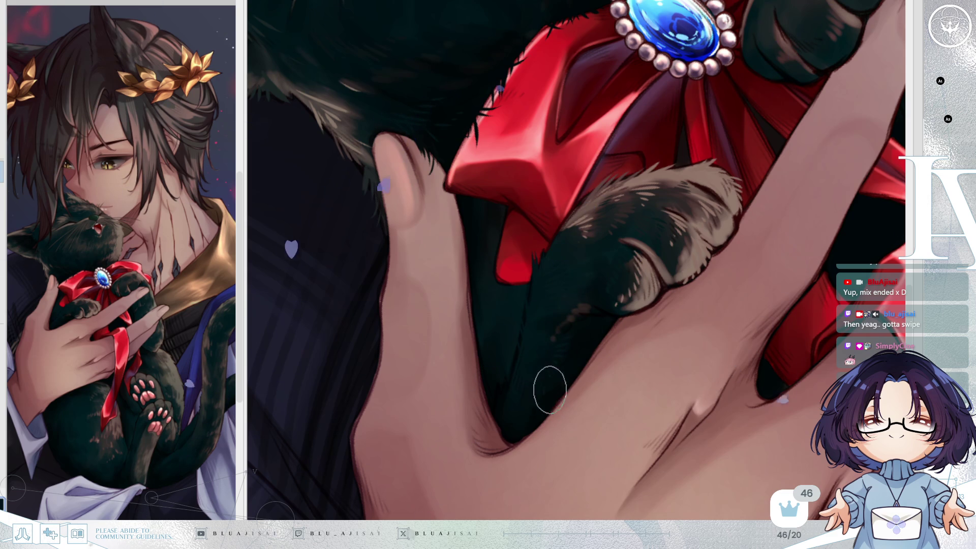
{"action": "key", "text": "h"}
{"action": "scroll", "coordinate": [786, 251], "scroll_direction": "down", "scroll_amount": 5}
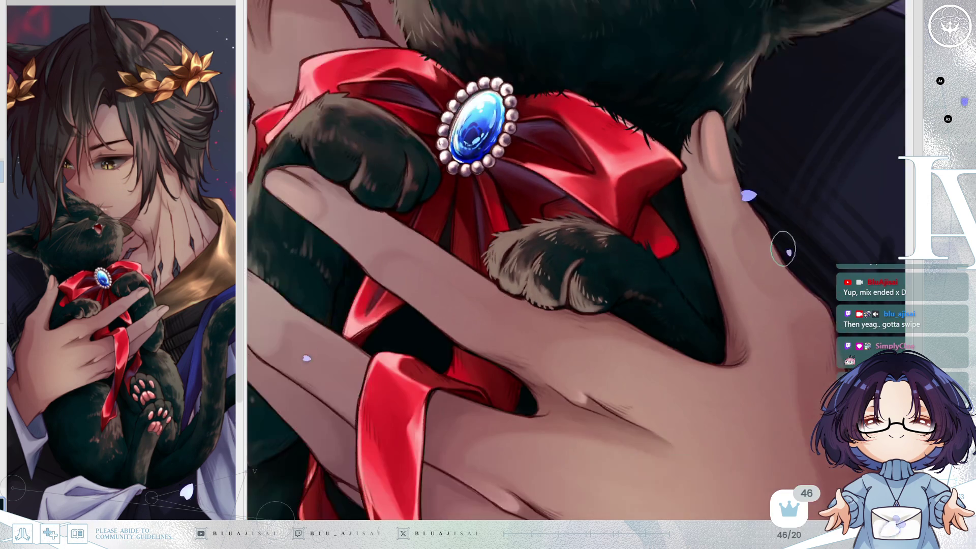
{"action": "scroll", "coordinate": [780, 249], "scroll_direction": "down", "scroll_amount": 5}
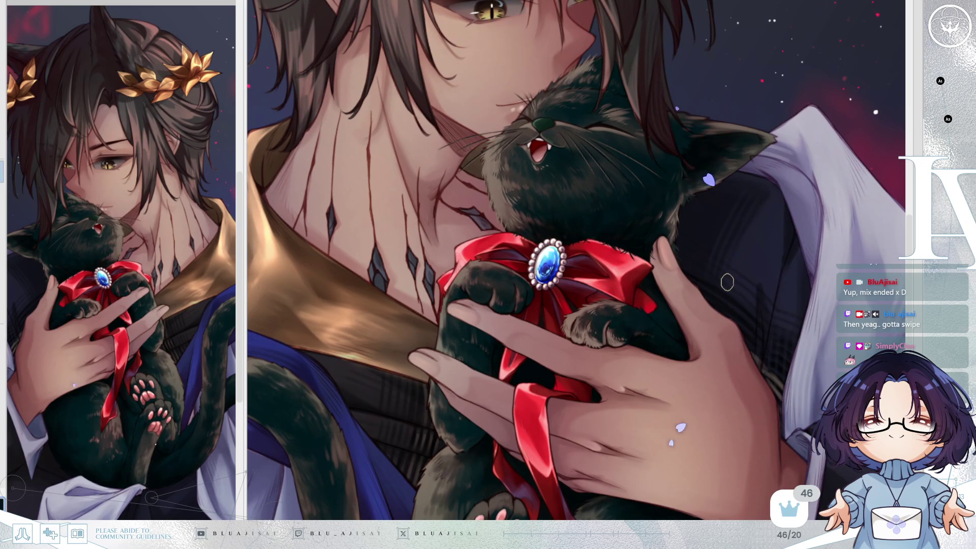
Zoom in on the paw below the brooch and paint light fur strokes along its edge
{"action": "scroll", "coordinate": [727, 282], "scroll_direction": "up", "scroll_amount": 5}
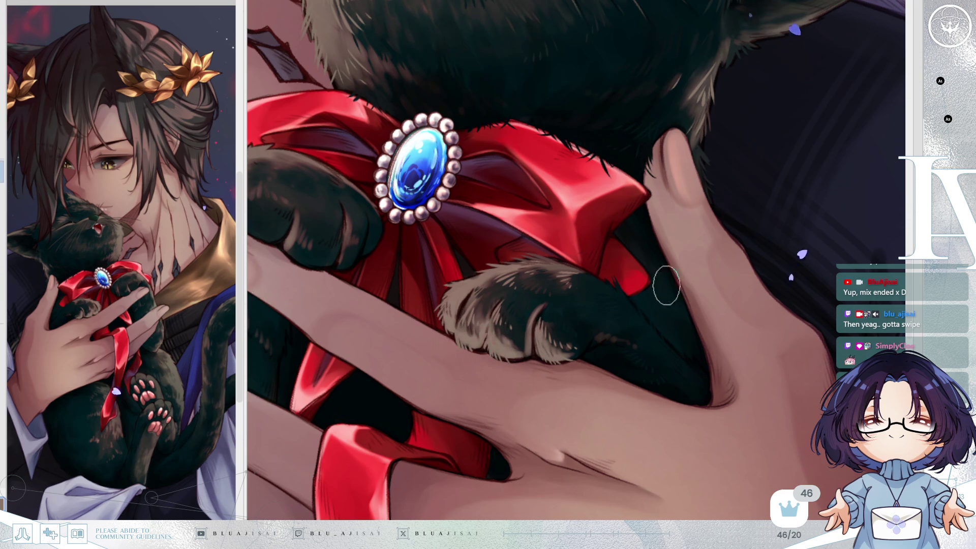
{"action": "scroll", "coordinate": [666, 286], "scroll_direction": "down", "scroll_amount": 2}
{"action": "scroll", "coordinate": [697, 239], "scroll_direction": "up", "scroll_amount": 3}
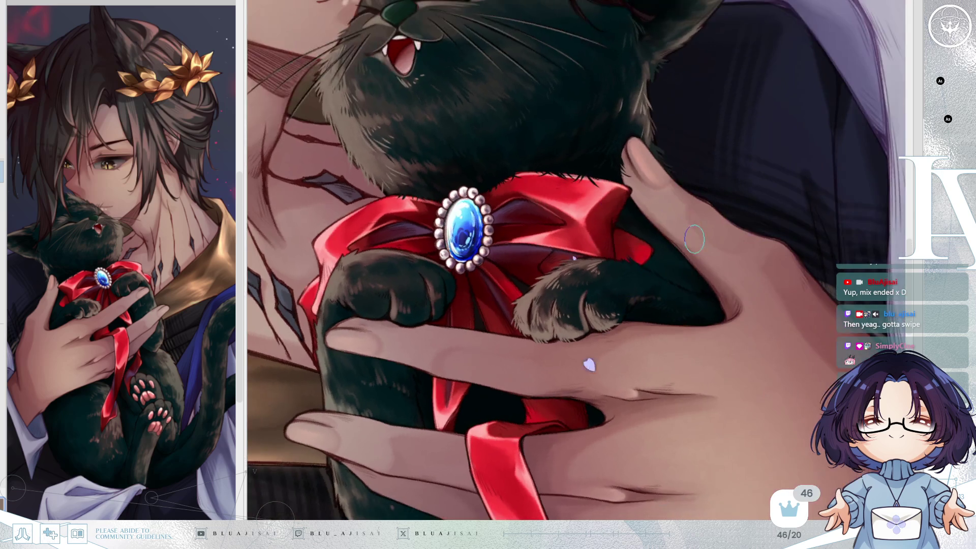
{"action": "scroll", "coordinate": [522, 288], "scroll_direction": "up", "scroll_amount": 1}
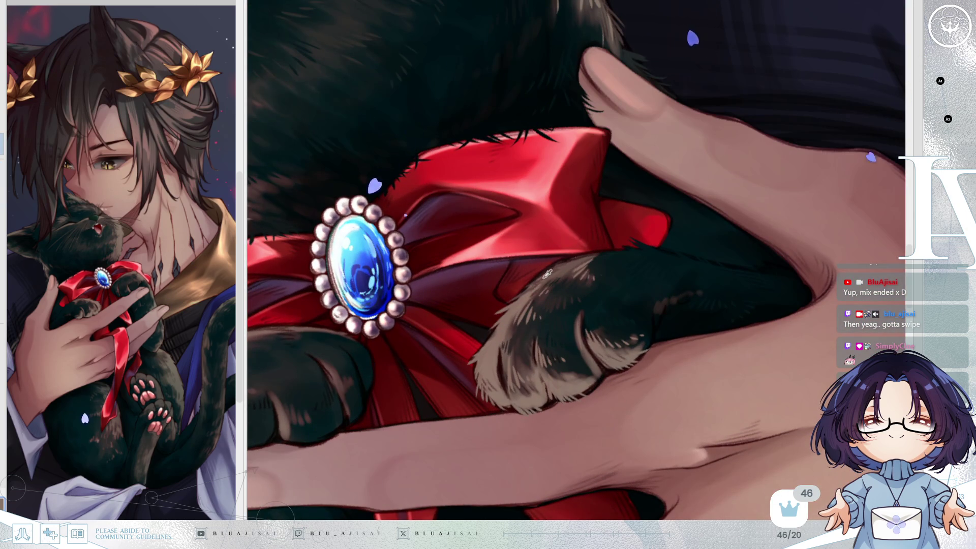
{"action": "left_click_drag", "start_coordinate": [525, 294], "coordinate": [561, 262]}
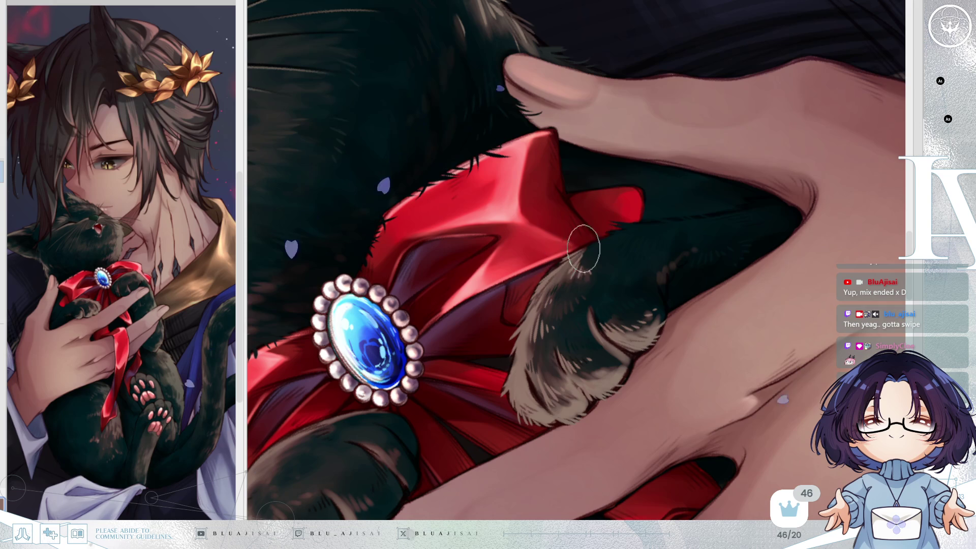
{"action": "left_click_drag", "start_coordinate": [697, 218], "coordinate": [681, 246]}
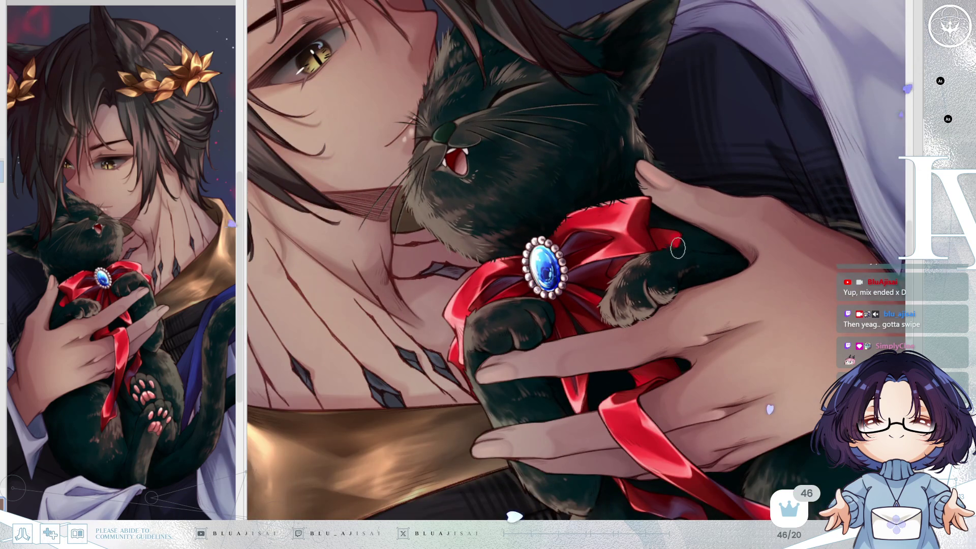
{"action": "left_click_drag", "start_coordinate": [562, 330], "coordinate": [695, 182]}
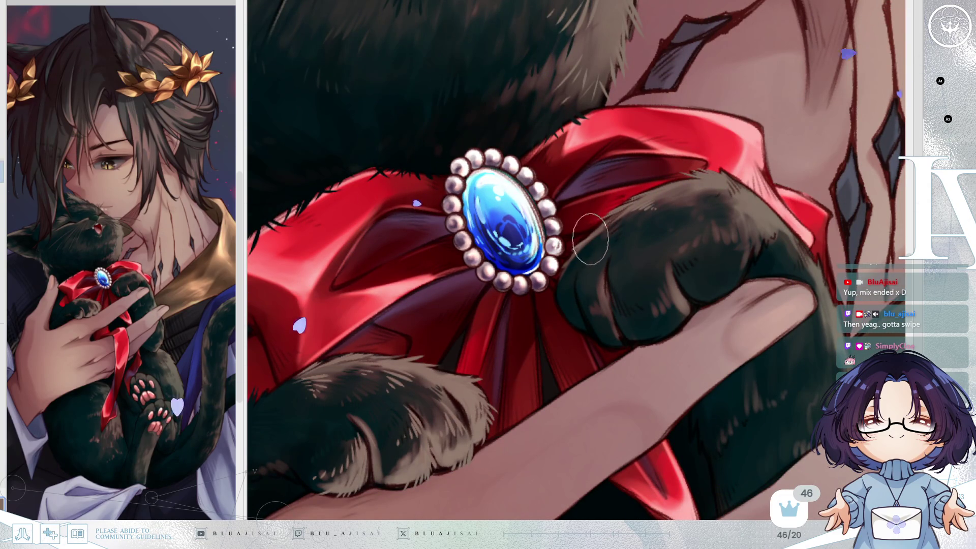
{"action": "mouse_move", "coordinate": [570, 261]}
{"action": "left_mouse_down"}
{"action": "mouse_move", "coordinate": [566, 277]}
{"action": "mouse_move", "coordinate": [578, 276]}
{"action": "left_mouse_up"}
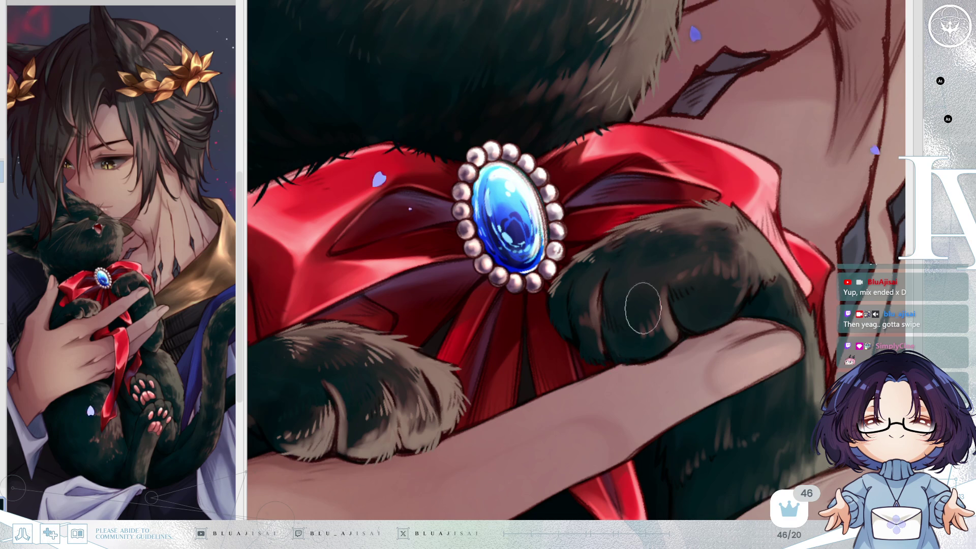
Rotate and mirror the view to check the paw, then sample a colour from it
{"action": "left_click_drag", "start_coordinate": [622, 362], "coordinate": [607, 366]}
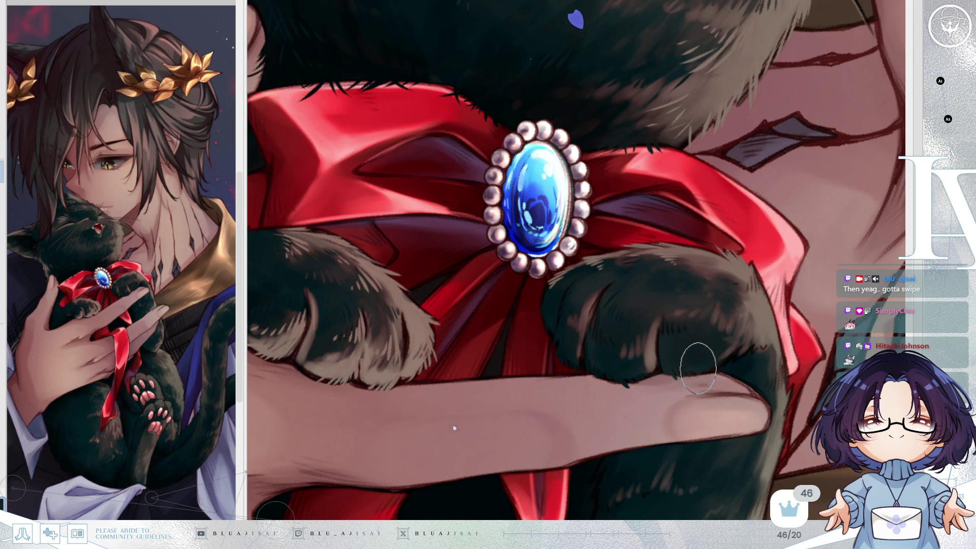
{"action": "scroll", "coordinate": [752, 360], "scroll_direction": "left", "scroll_amount": 3}
{"action": "scroll", "coordinate": [578, 329], "scroll_direction": "left", "scroll_amount": 2}
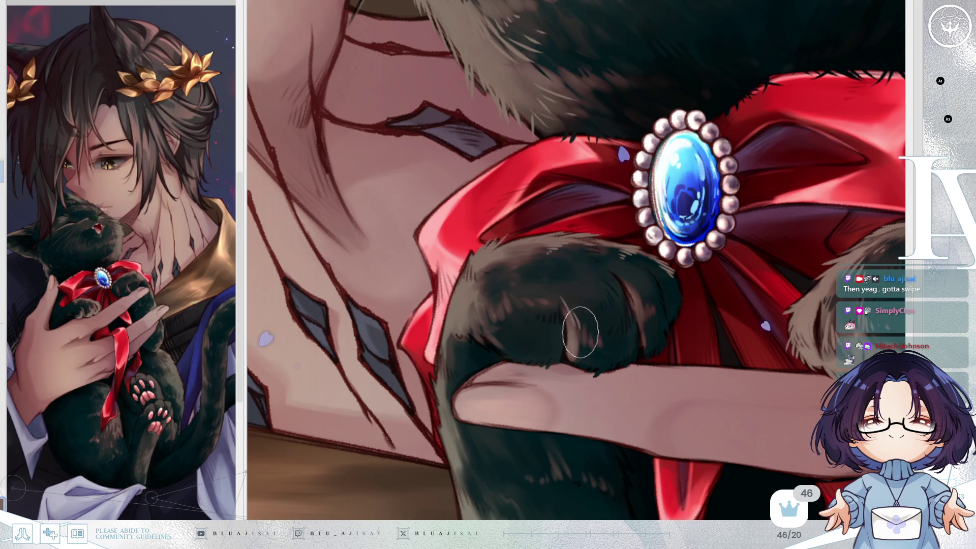
{"action": "scroll", "coordinate": [661, 264], "scroll_direction": "right", "scroll_amount": 4}
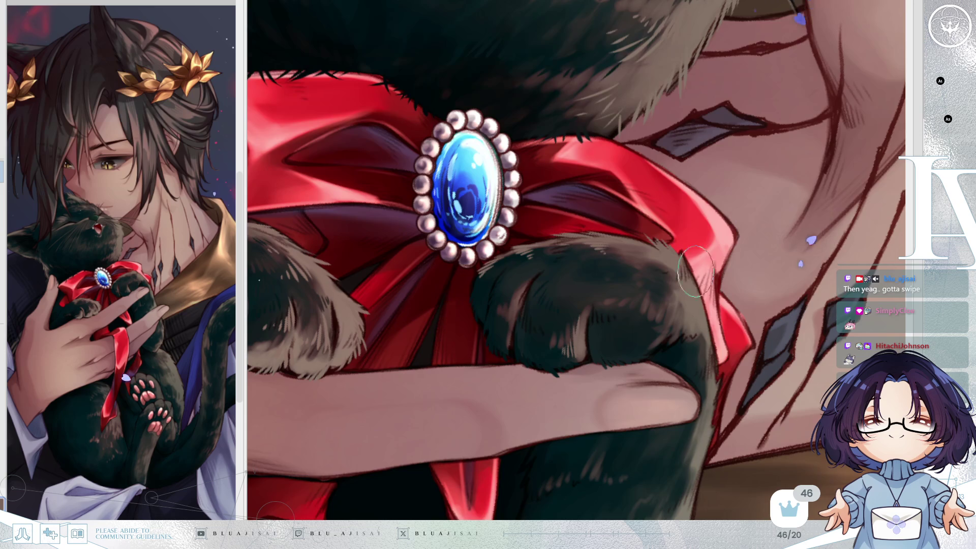
{"action": "key", "text": "Delete"}
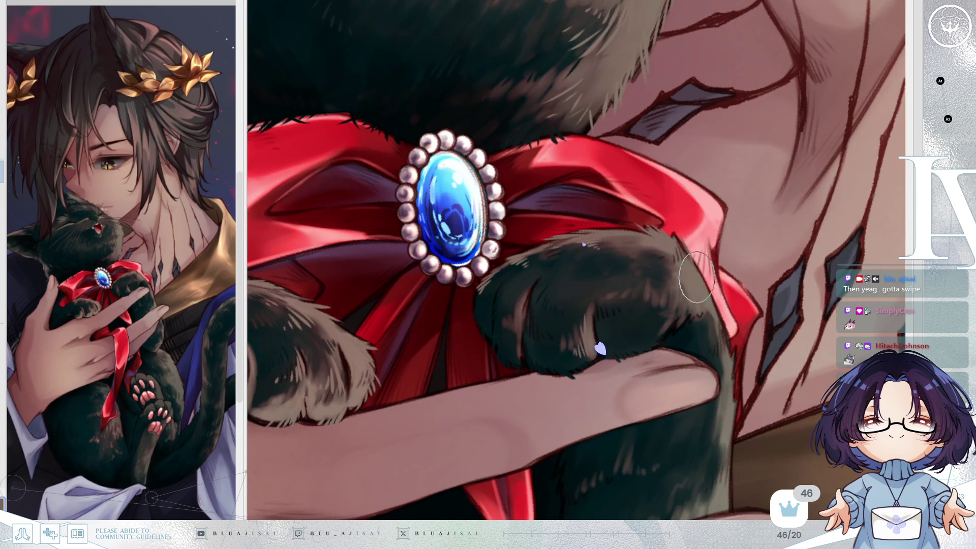
{"action": "key", "text": "h"}
{"action": "key", "text": "Delete"}
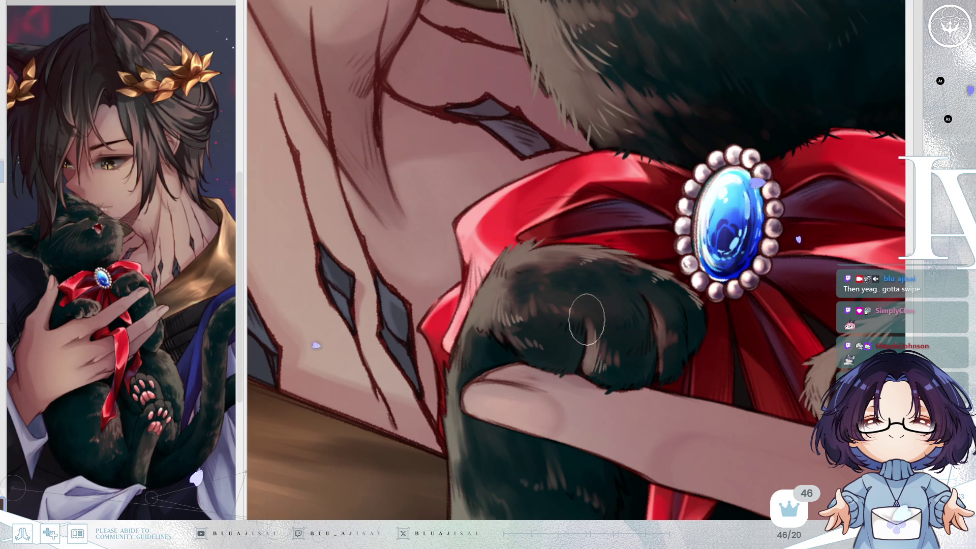
{"action": "key", "text": "alt"}
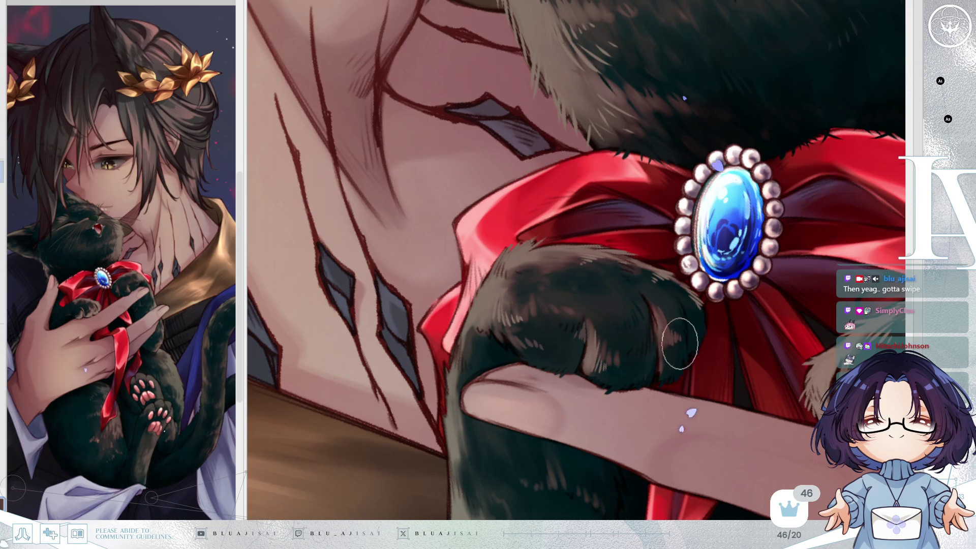
{"action": "left_click_drag", "start_coordinate": [618, 352], "coordinate": [612, 339]}
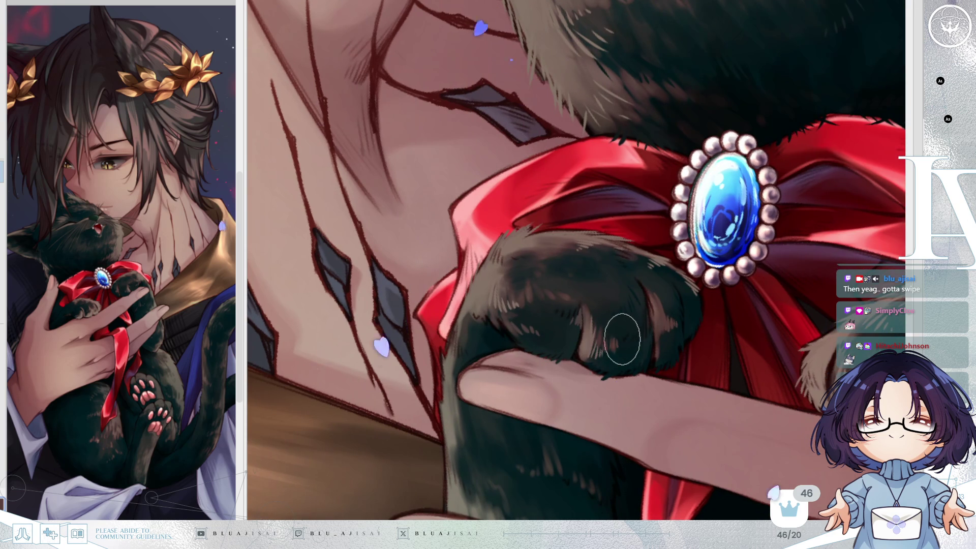
{"action": "key", "text": "Delete"}
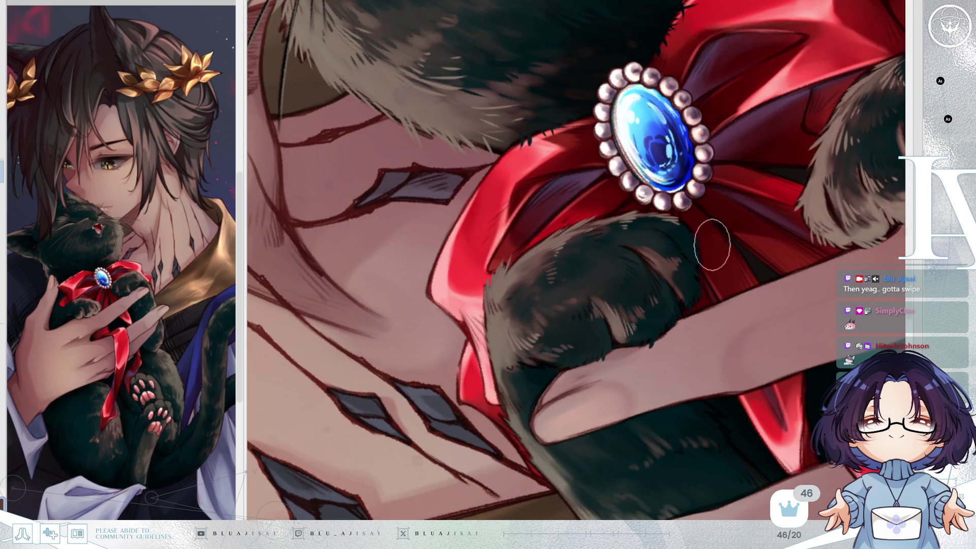
{"action": "scroll", "coordinate": [712, 245], "scroll_direction": "down", "scroll_amount": 3}
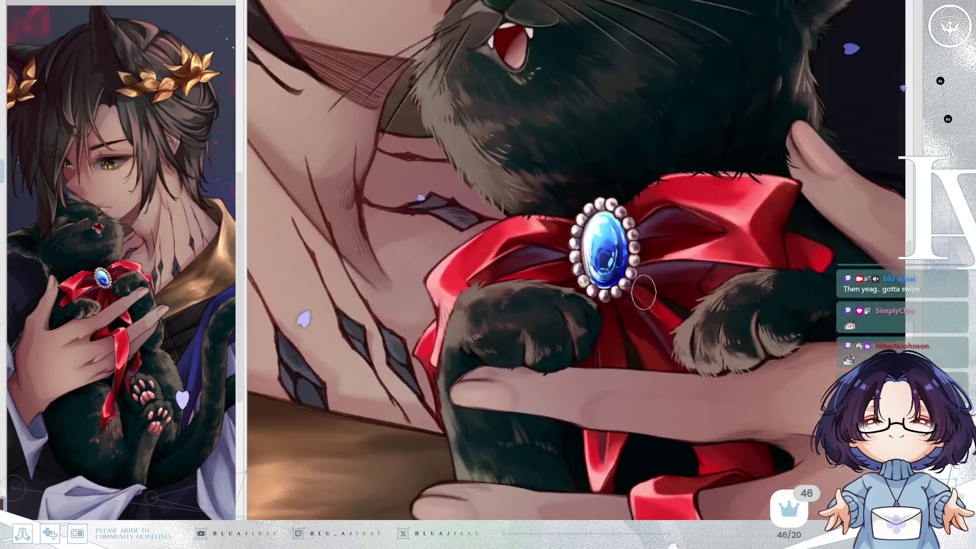
{"action": "scroll", "coordinate": [644, 292], "scroll_direction": "up", "scroll_amount": 2}
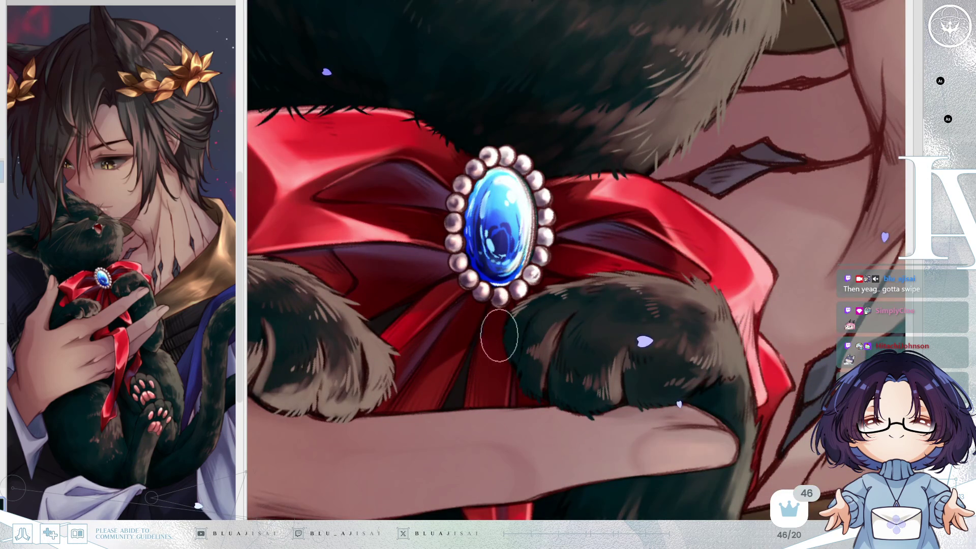
{"action": "scroll", "coordinate": [693, 253], "scroll_direction": "down", "scroll_amount": 2}
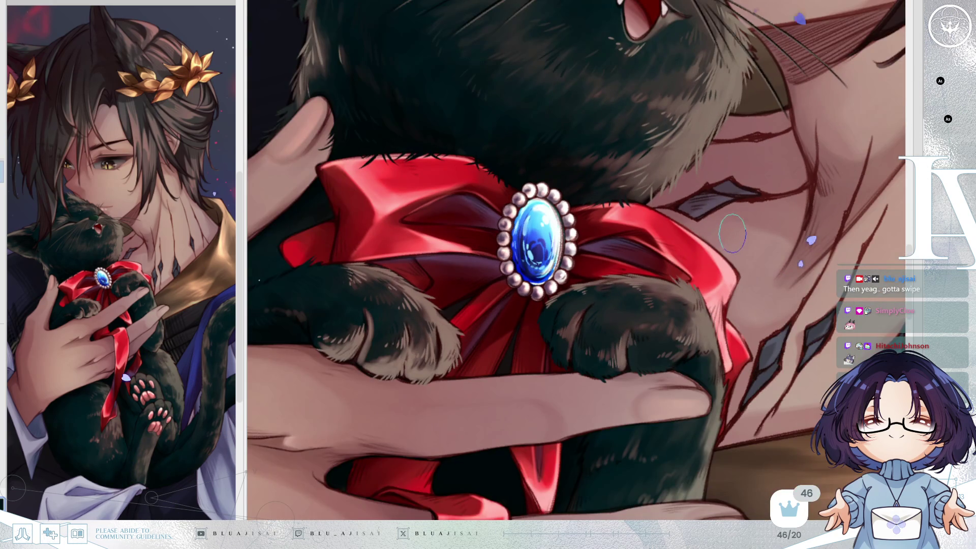
{"action": "left_click_drag", "start_coordinate": [736, 297], "coordinate": [716, 261]}
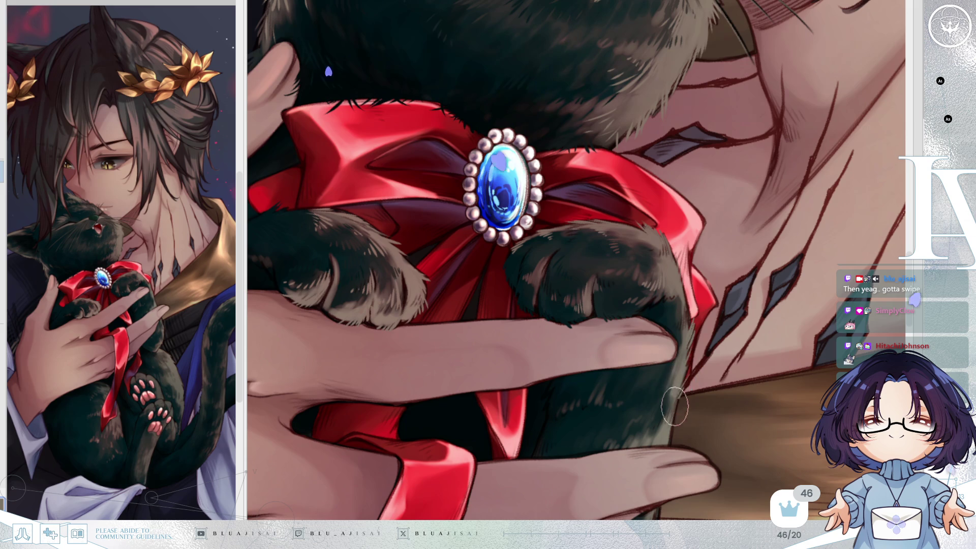
{"action": "left_click_drag", "start_coordinate": [588, 418], "coordinate": [563, 441]}
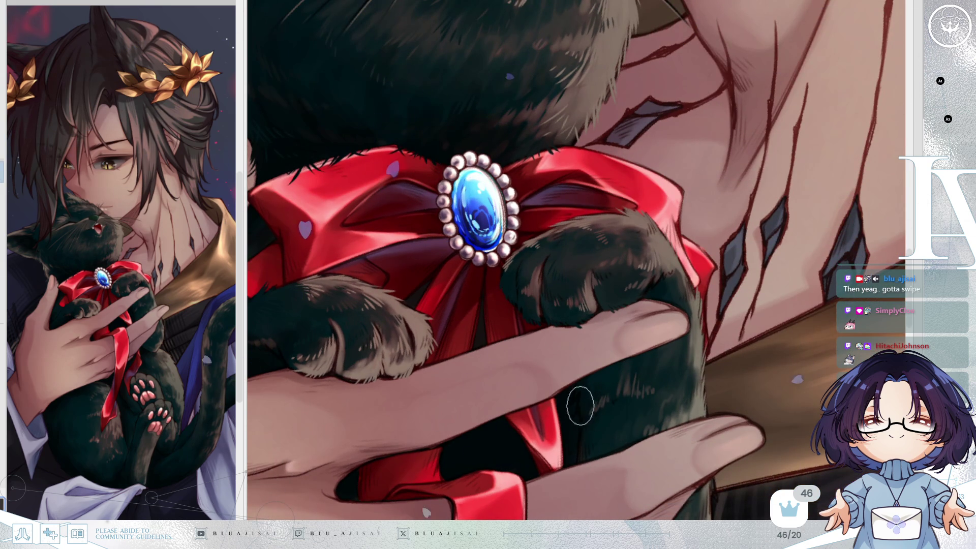
{"action": "key", "text": "h"}
{"action": "mouse_move", "coordinate": [714, 295]}
{"action": "left_mouse_down"}
{"action": "mouse_move", "coordinate": [658, 312]}
{"action": "mouse_move", "coordinate": [546, 375]}
{"action": "left_mouse_up"}
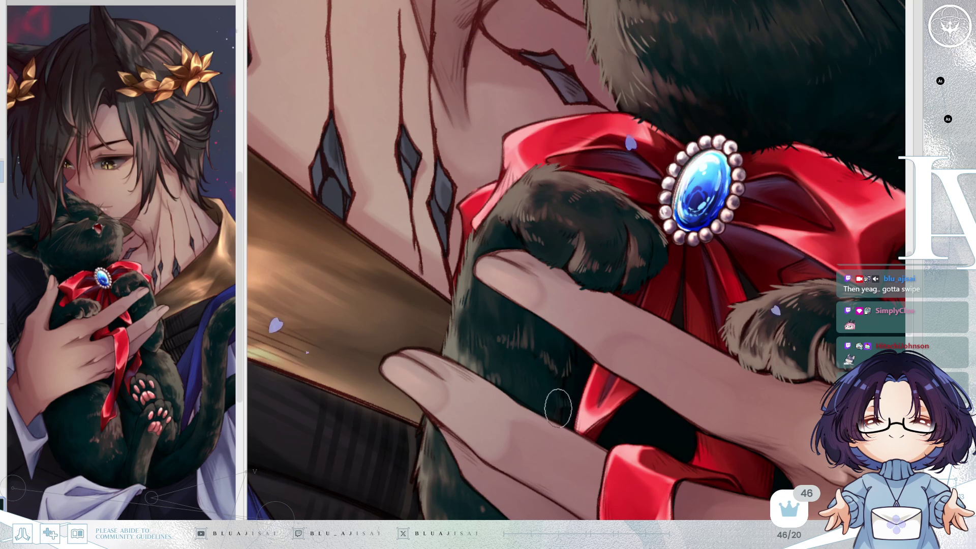
{"action": "key", "text": "h"}
{"action": "left_click_drag", "start_coordinate": [722, 308], "coordinate": [717, 295]}
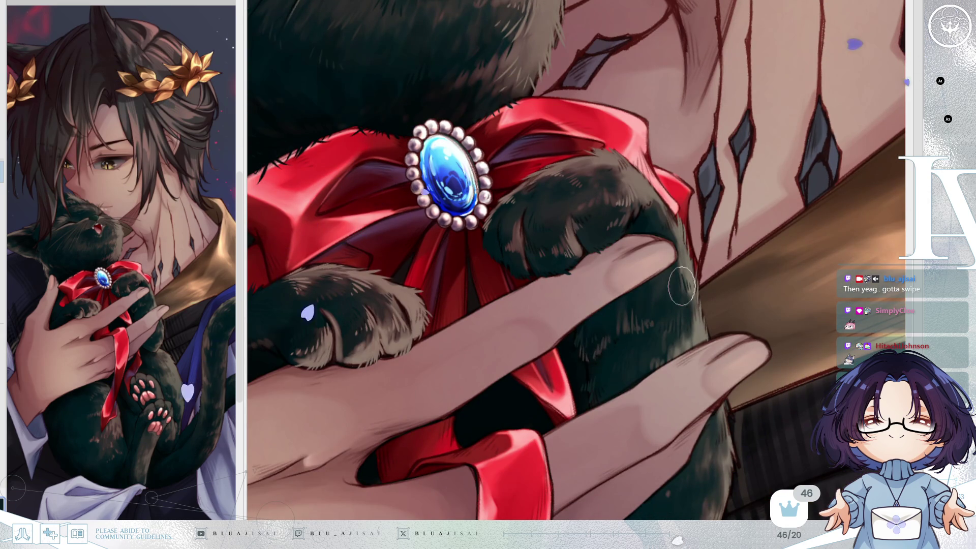
{"action": "scroll", "coordinate": [743, 286], "scroll_direction": "down", "scroll_amount": 1}
{"action": "left_click_drag", "start_coordinate": [744, 286], "coordinate": [715, 265]}
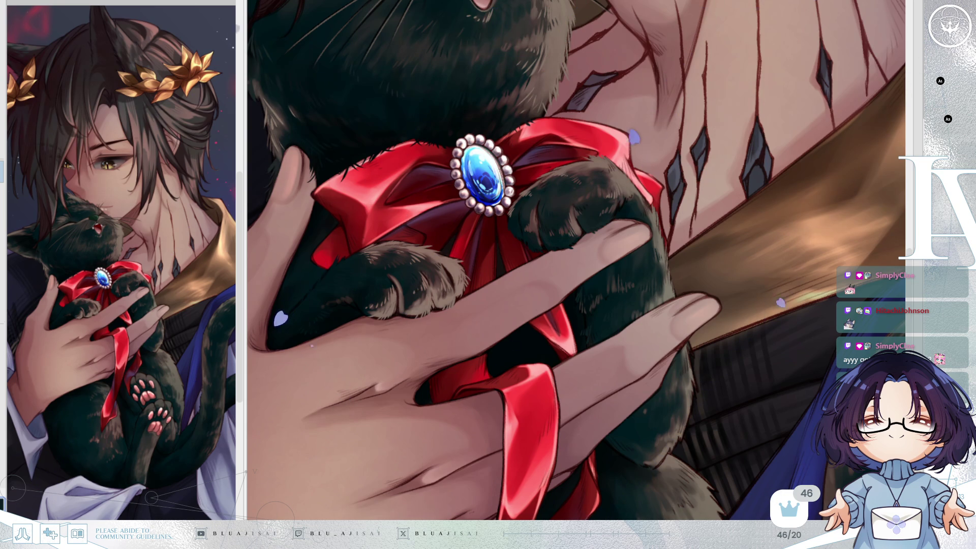
{"action": "left_click_drag", "start_coordinate": [553, 382], "coordinate": [681, 305]}
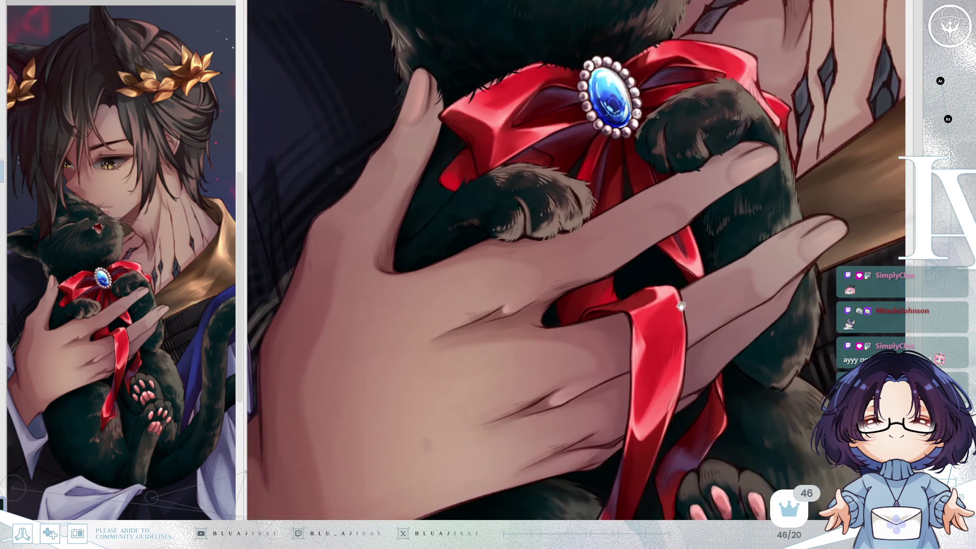
{"action": "scroll", "coordinate": [676, 284], "scroll_direction": "down", "scroll_amount": 5}
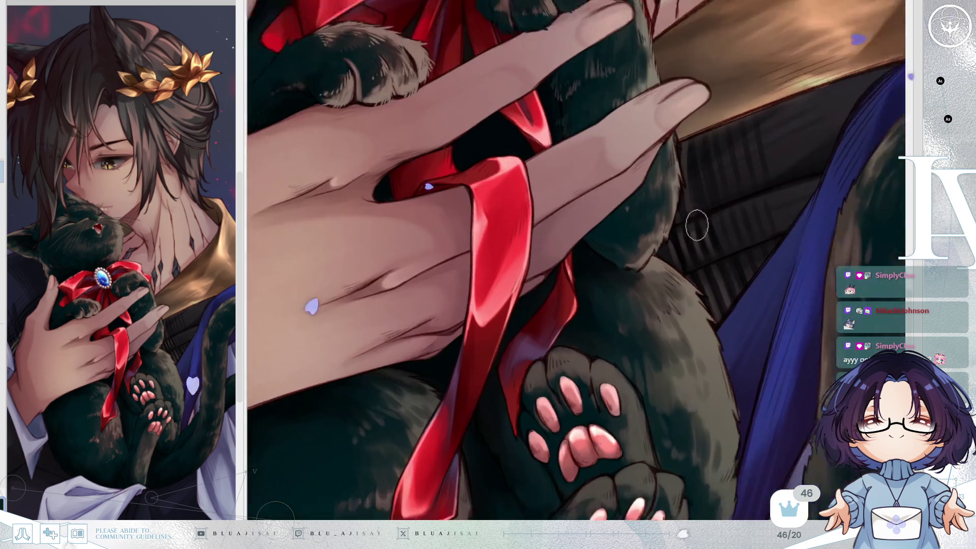
{"action": "key", "text": "minus"}
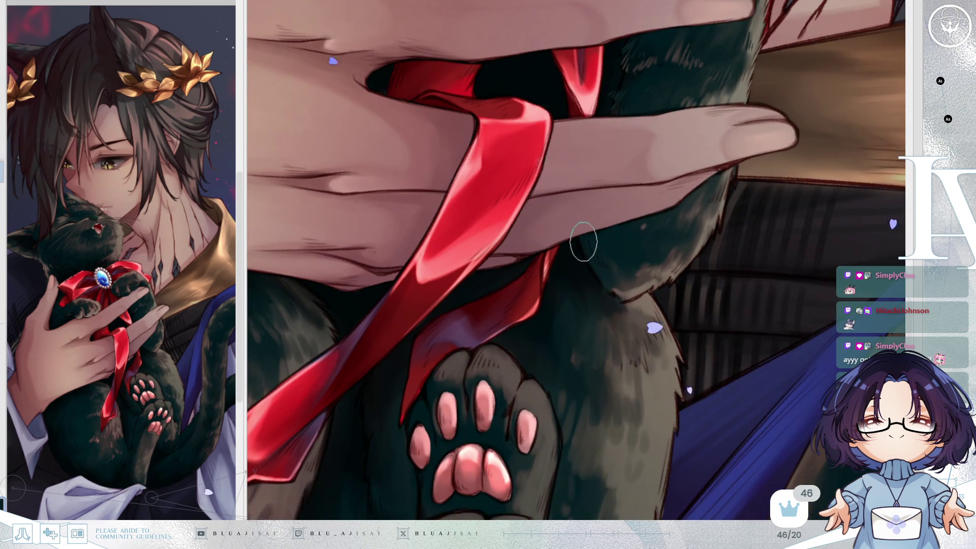
{"action": "scroll", "coordinate": [584, 253], "scroll_direction": "up", "scroll_amount": 3}
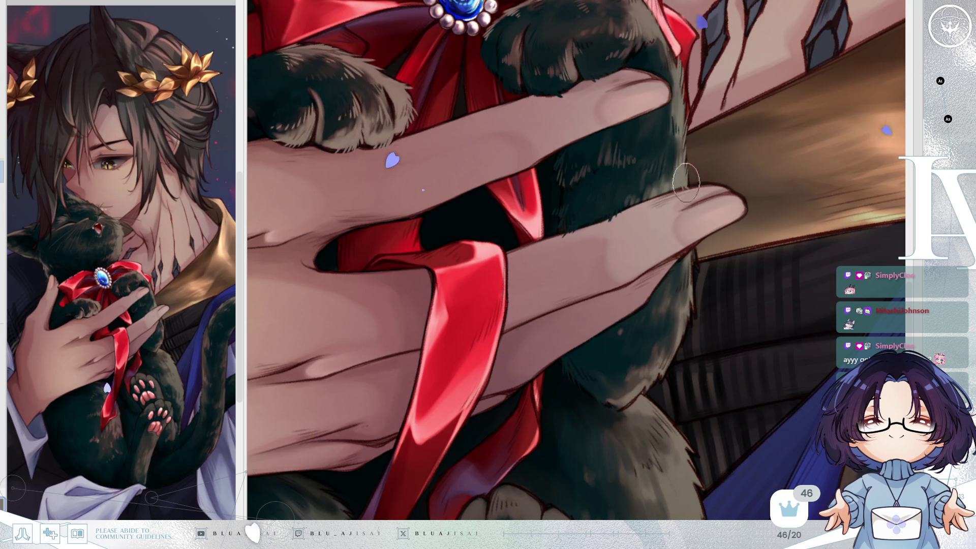
{"action": "mouse_move", "coordinate": [574, 234]}
{"action": "left_mouse_down"}
{"action": "mouse_move", "coordinate": [701, 213]}
{"action": "mouse_move", "coordinate": [700, 240]}
{"action": "left_mouse_up"}
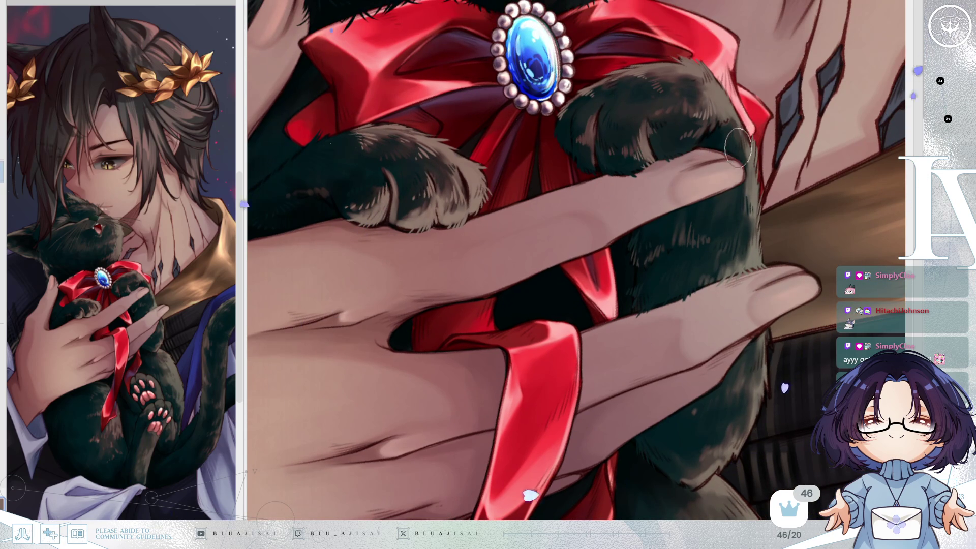
{"action": "scroll", "coordinate": [738, 147], "scroll_direction": "down", "scroll_amount": 4}
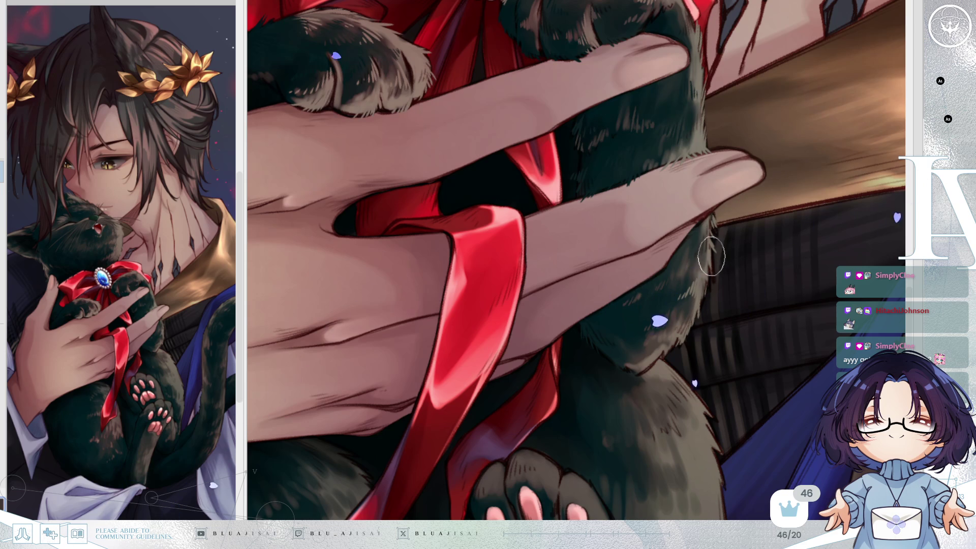
{"action": "key", "text": "h"}
{"action": "scroll", "coordinate": [703, 259], "scroll_direction": "up", "scroll_amount": 2}
{"action": "scroll", "coordinate": [608, 275], "scroll_direction": "down", "scroll_amount": 2}
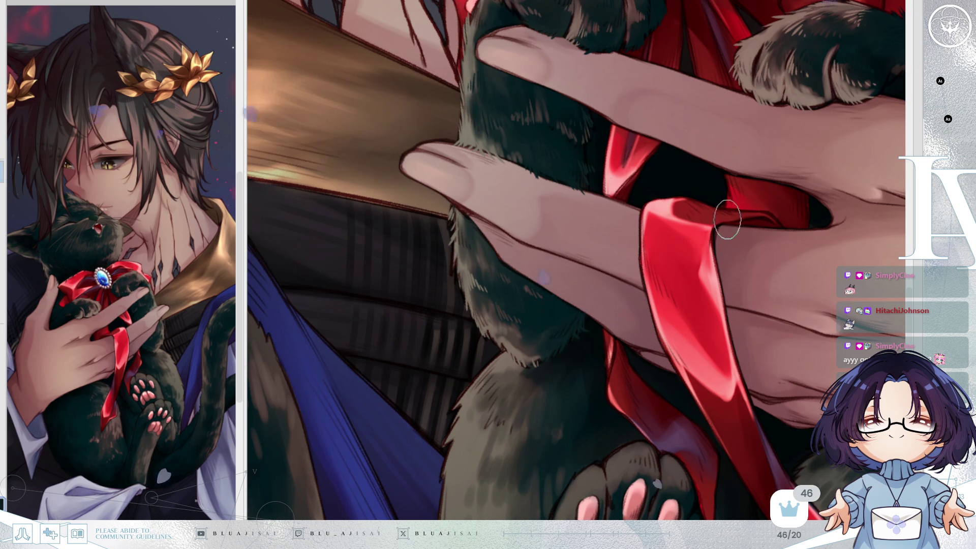
{"action": "key", "text": "h"}
{"action": "scroll", "coordinate": [651, 269], "scroll_direction": "up", "scroll_amount": 2}
{"action": "mouse_move", "coordinate": [615, 258]}
{"action": "left_mouse_down"}
{"action": "mouse_move", "coordinate": [651, 266]}
{"action": "mouse_move", "coordinate": [501, 255]}
{"action": "left_mouse_up"}
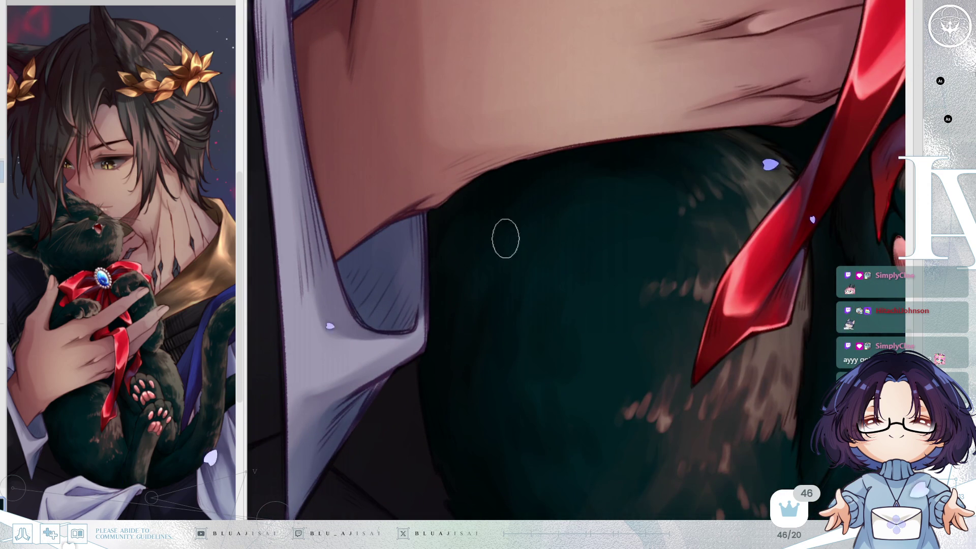
Paint thin dark hair strokes into the cat's fur beneath the man's arm, mirroring to check
{"action": "scroll", "coordinate": [503, 236], "scroll_direction": "down", "scroll_amount": 1}
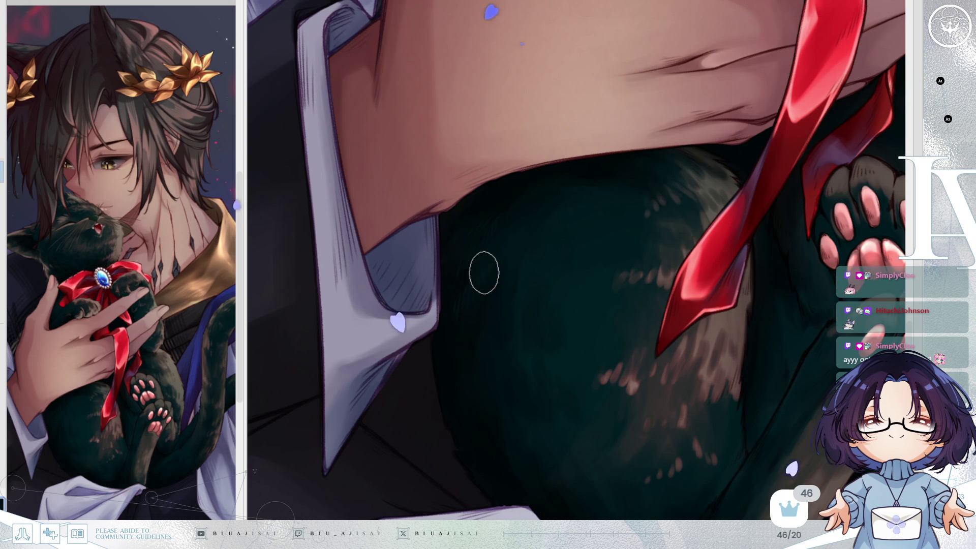
{"action": "scroll", "coordinate": [564, 204], "scroll_direction": "up", "scroll_amount": 1}
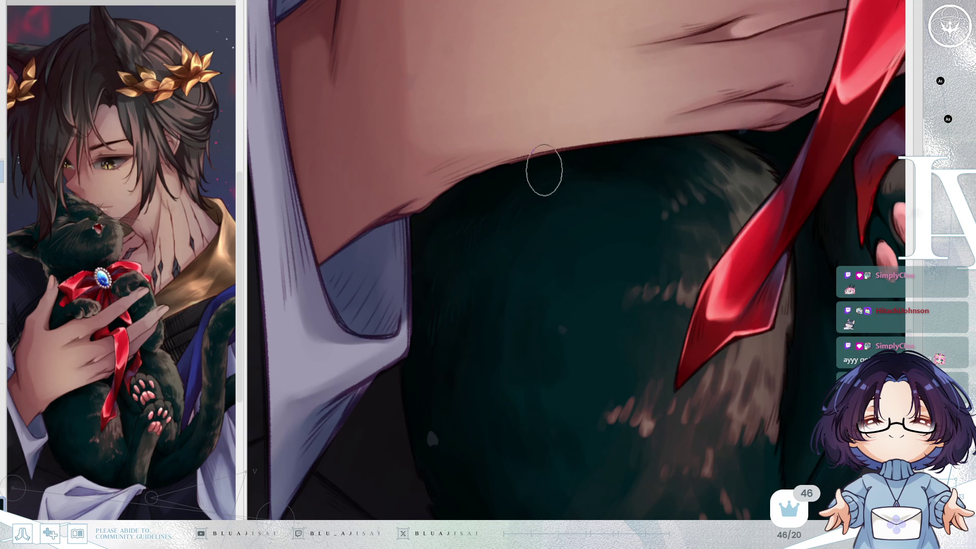
{"action": "mouse_move", "coordinate": [599, 192]}
{"action": "left_mouse_down"}
{"action": "mouse_move", "coordinate": [675, 163]}
{"action": "mouse_move", "coordinate": [559, 227]}
{"action": "left_mouse_up"}
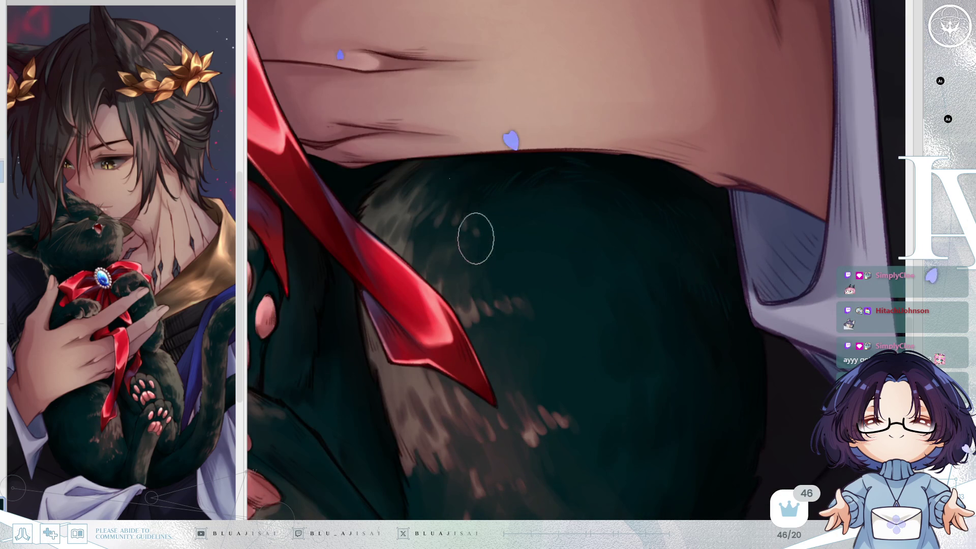
{"action": "left_click_drag", "start_coordinate": [453, 242], "coordinate": [440, 249]}
{"action": "mouse_move", "coordinate": [466, 188]}
{"action": "left_mouse_down"}
{"action": "mouse_move", "coordinate": [448, 232]}
{"action": "mouse_move", "coordinate": [466, 248]}
{"action": "mouse_move", "coordinate": [472, 279]}
{"action": "mouse_move", "coordinate": [484, 262]}
{"action": "mouse_move", "coordinate": [451, 178]}
{"action": "mouse_move", "coordinate": [462, 174]}
{"action": "mouse_move", "coordinate": [464, 196]}
{"action": "mouse_move", "coordinate": [778, 77]}
{"action": "mouse_move", "coordinate": [656, 310]}
{"action": "mouse_move", "coordinate": [414, 204]}
{"action": "left_mouse_up"}
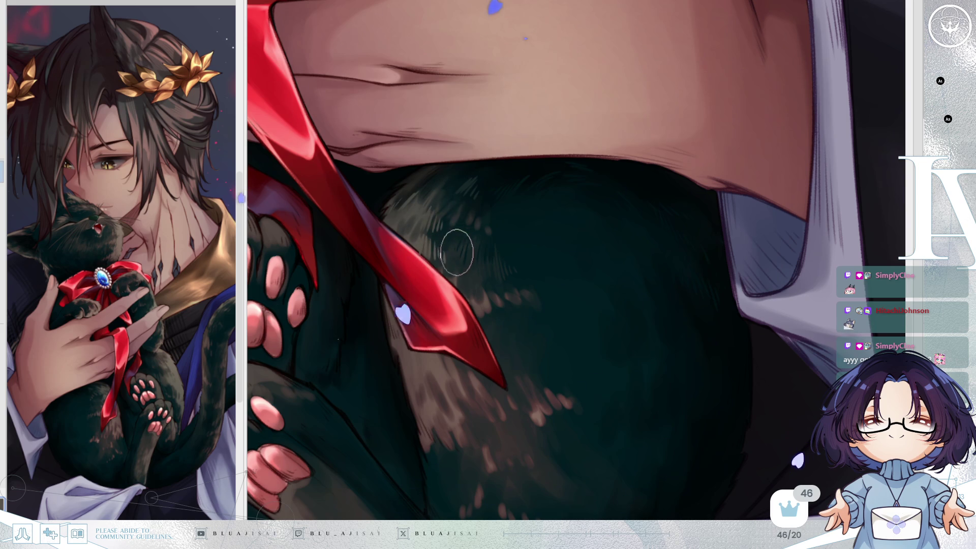
{"action": "key", "text": "h"}
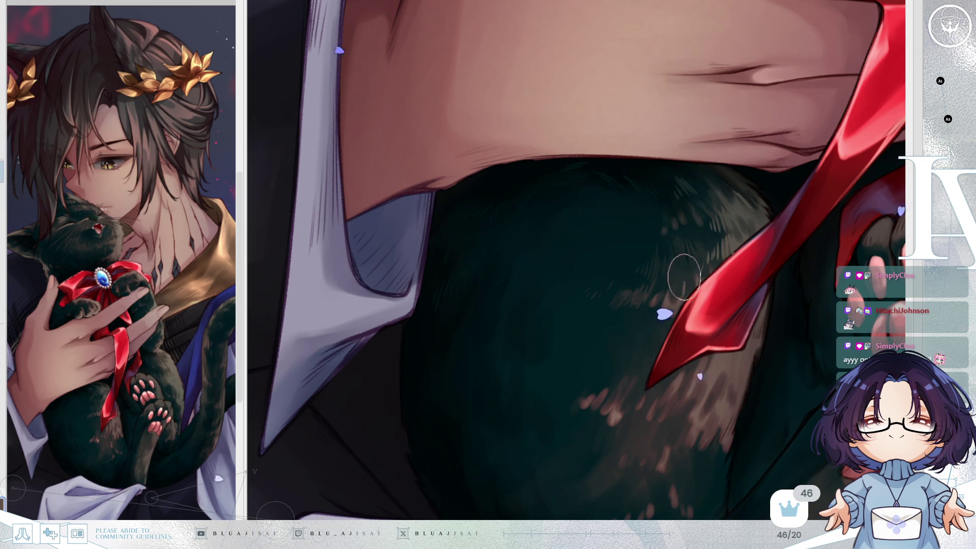
{"action": "left_click_drag", "start_coordinate": [679, 292], "coordinate": [657, 314]}
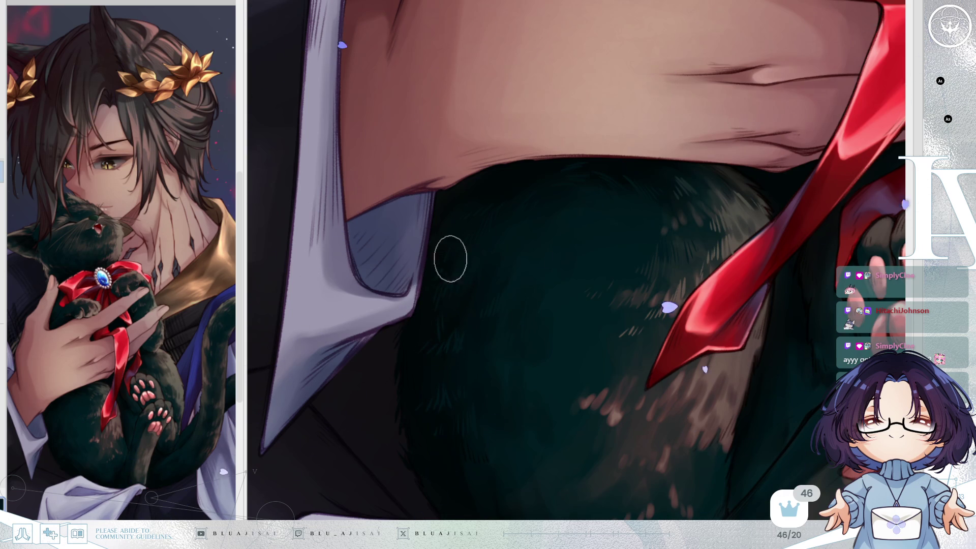
{"action": "scroll", "coordinate": [730, 163], "scroll_direction": "down", "scroll_amount": 1}
{"action": "left_click_drag", "start_coordinate": [685, 233], "coordinate": [663, 222]}
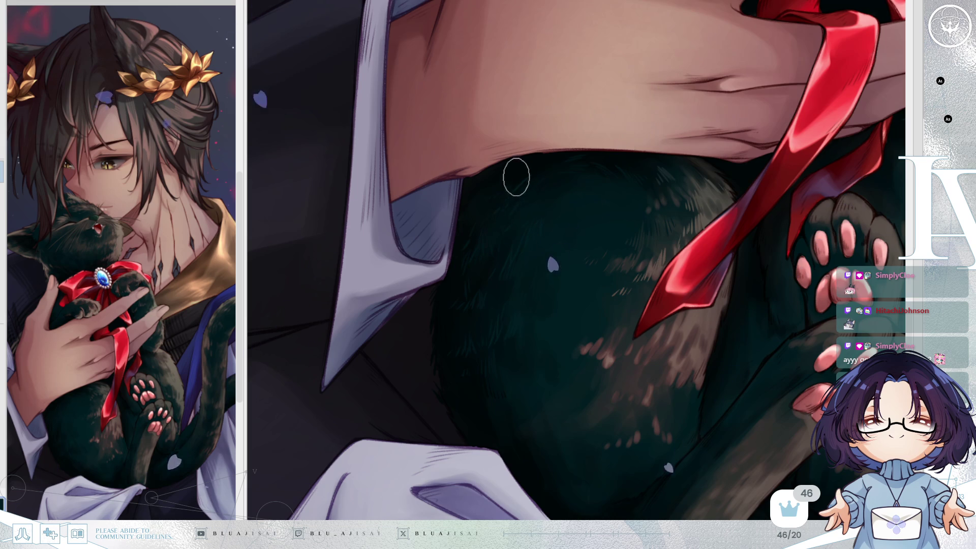
Add light fur strands along the ribbon's left edge, around its tip and above it
{"action": "left_click_drag", "start_coordinate": [702, 124], "coordinate": [672, 315]}
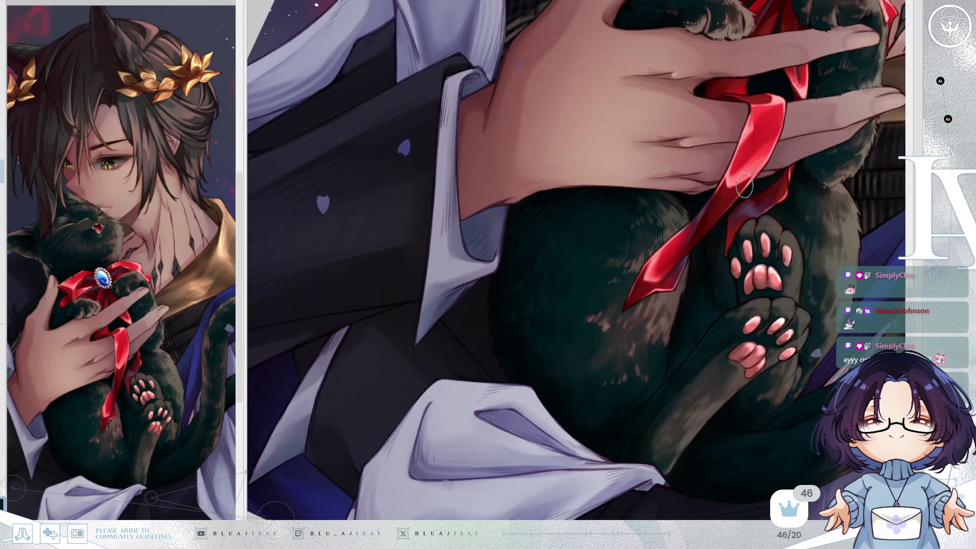
{"action": "mouse_move", "coordinate": [753, 229]}
{"action": "left_mouse_down"}
{"action": "mouse_move", "coordinate": [687, 249]}
{"action": "mouse_move", "coordinate": [727, 202]}
{"action": "mouse_move", "coordinate": [668, 253]}
{"action": "left_mouse_up"}
{"action": "scroll", "coordinate": [668, 252], "scroll_direction": "up", "scroll_amount": 2}
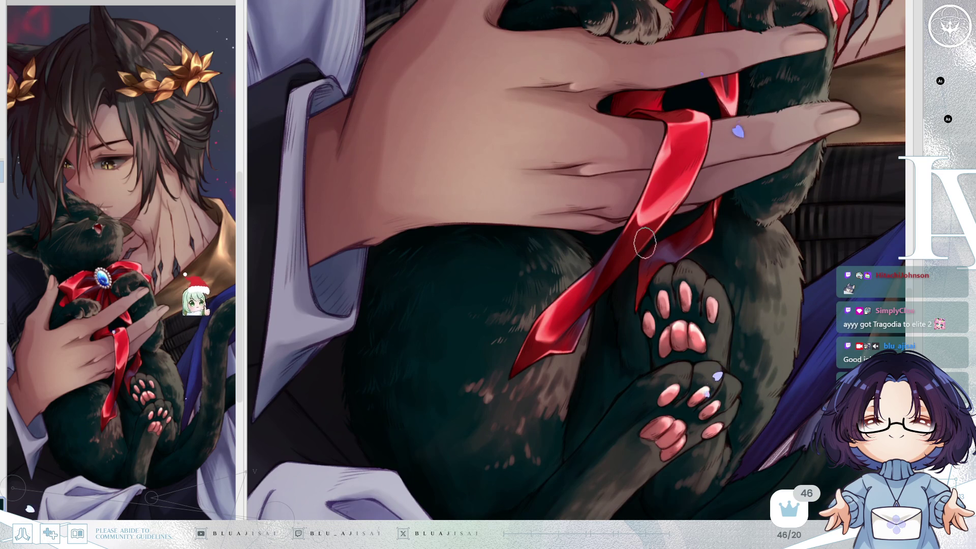
{"action": "scroll", "coordinate": [486, 340], "scroll_direction": "up", "scroll_amount": 2}
{"action": "mouse_move", "coordinate": [486, 340]}
{"action": "left_mouse_down"}
{"action": "mouse_move", "coordinate": [629, 283]}
{"action": "mouse_move", "coordinate": [649, 231]}
{"action": "mouse_move", "coordinate": [644, 258]}
{"action": "left_mouse_up"}
{"action": "key", "text": "h"}
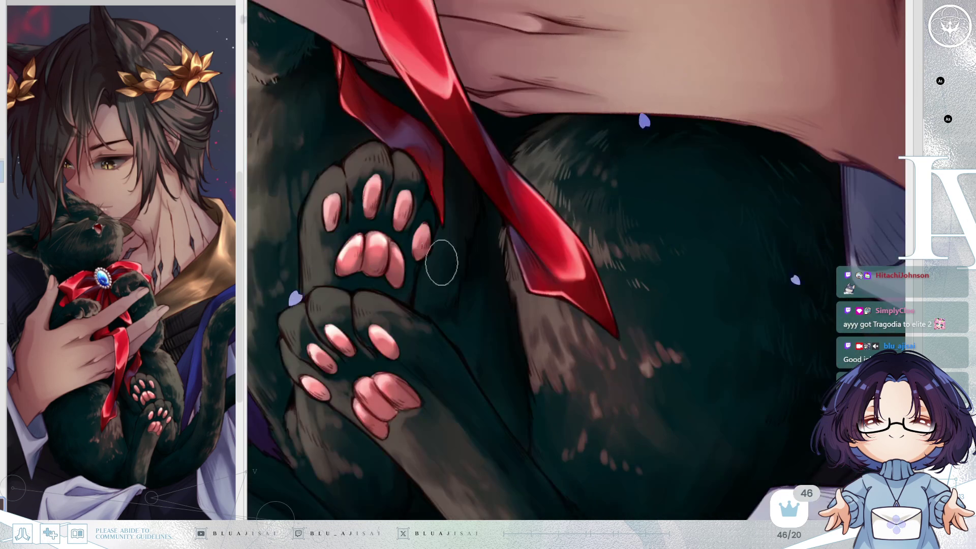
{"action": "mouse_move", "coordinate": [499, 265]}
{"action": "left_mouse_down"}
{"action": "mouse_move", "coordinate": [510, 303]}
{"action": "mouse_move", "coordinate": [536, 300]}
{"action": "mouse_move", "coordinate": [519, 320]}
{"action": "mouse_move", "coordinate": [525, 340]}
{"action": "mouse_move", "coordinate": [515, 336]}
{"action": "mouse_move", "coordinate": [545, 342]}
{"action": "mouse_move", "coordinate": [535, 341]}
{"action": "left_mouse_up"}
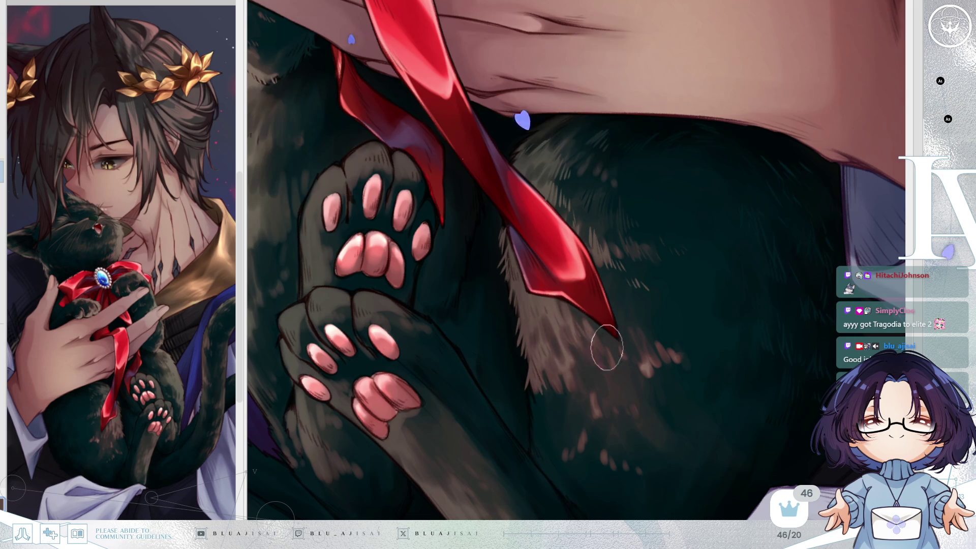
{"action": "mouse_move", "coordinate": [564, 351]}
{"action": "left_mouse_down"}
{"action": "mouse_move", "coordinate": [594, 356]}
{"action": "mouse_move", "coordinate": [610, 375]}
{"action": "mouse_move", "coordinate": [562, 342]}
{"action": "mouse_move", "coordinate": [550, 382]}
{"action": "mouse_move", "coordinate": [523, 384]}
{"action": "mouse_move", "coordinate": [544, 321]}
{"action": "left_mouse_up"}
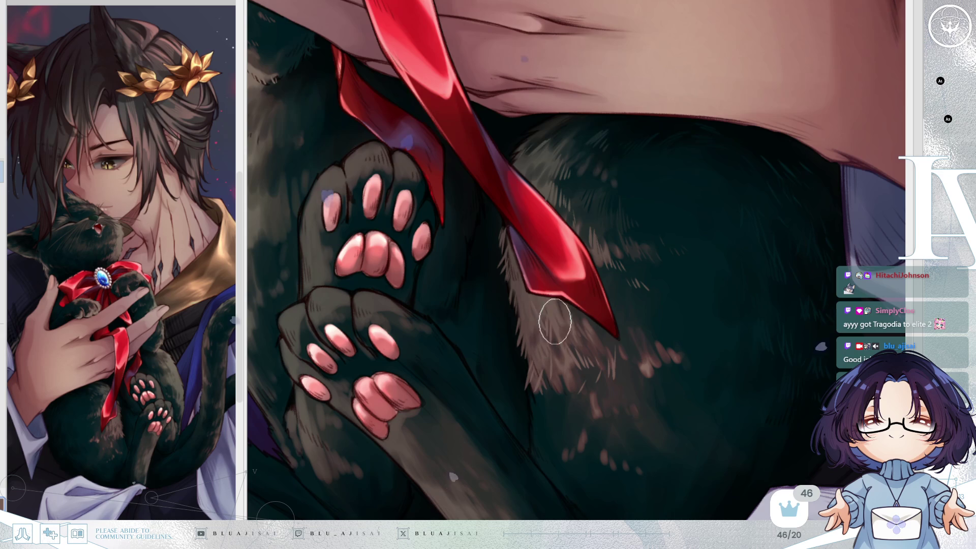
{"action": "left_click_drag", "start_coordinate": [574, 182], "coordinate": [552, 154]}
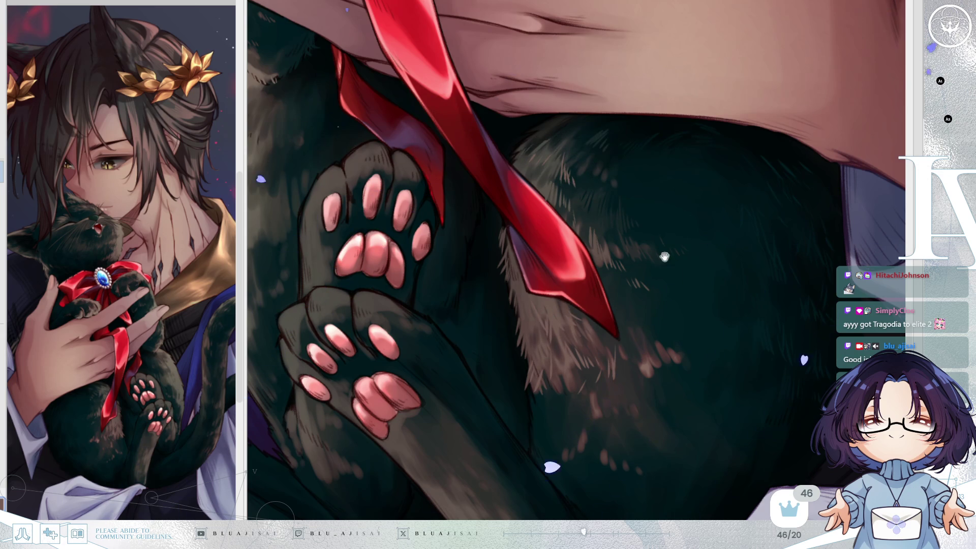
{"action": "scroll", "coordinate": [585, 229], "scroll_direction": "down", "scroll_amount": 1}
{"action": "scroll", "coordinate": [624, 267], "scroll_direction": "down", "scroll_amount": 1}
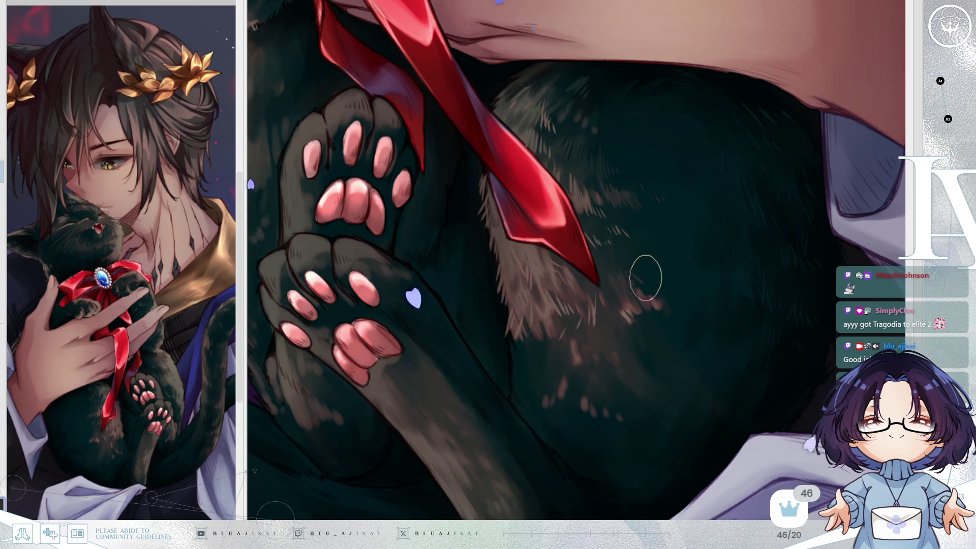
Paint warm brown fur flecks down the cat's belly below the ribbon's tip, mirroring to check
{"action": "key", "text": "h"}
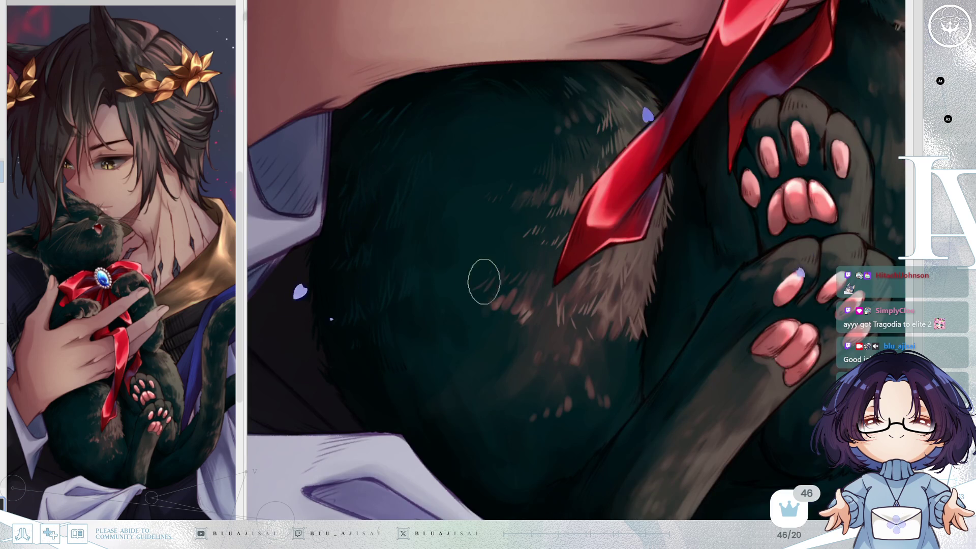
{"action": "left_click_drag", "start_coordinate": [584, 277], "coordinate": [590, 269]}
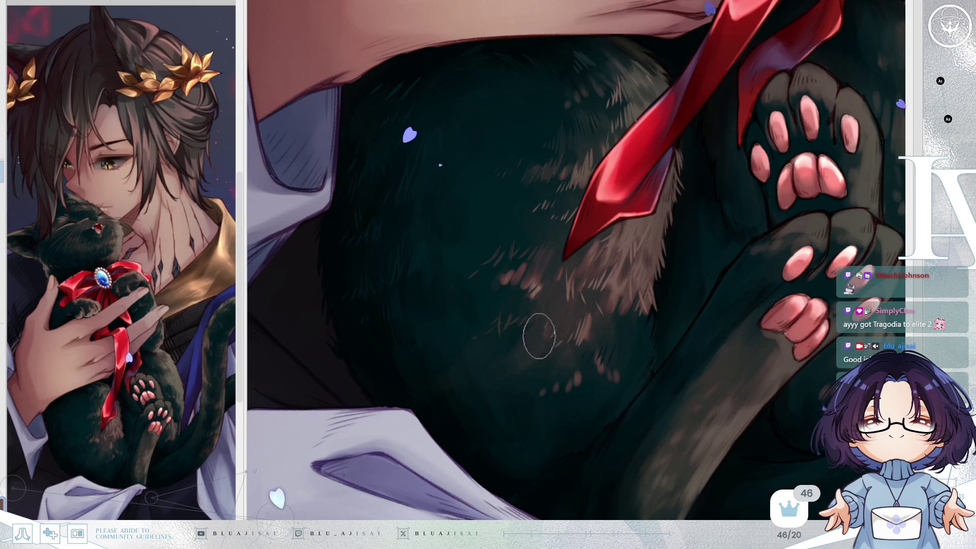
{"action": "scroll", "coordinate": [594, 320], "scroll_direction": "down", "scroll_amount": 2}
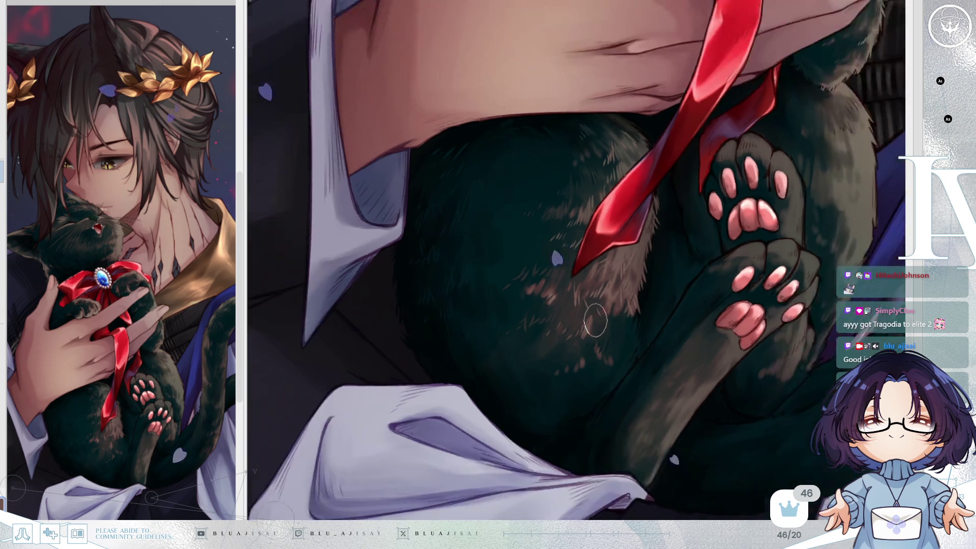
{"action": "scroll", "coordinate": [595, 320], "scroll_direction": "down", "scroll_amount": 1}
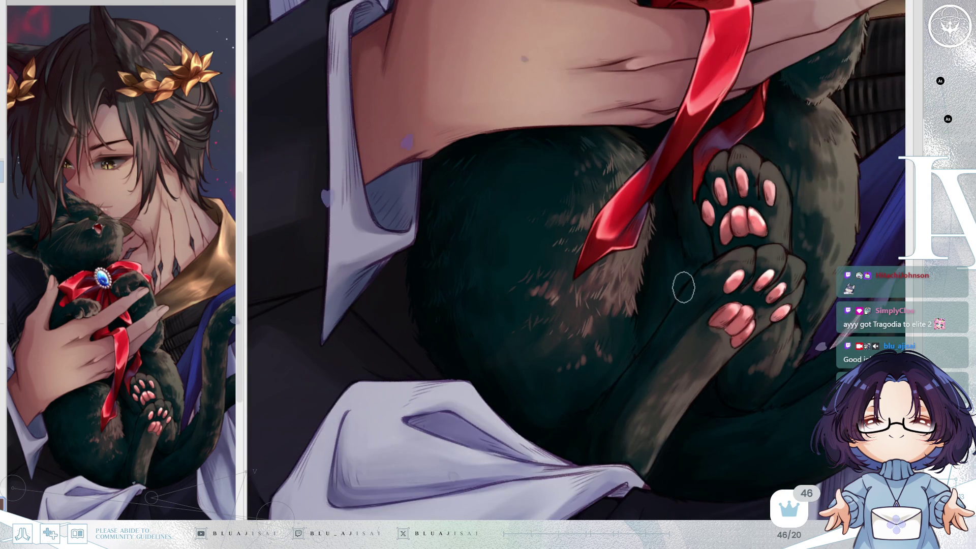
{"action": "scroll", "coordinate": [684, 287], "scroll_direction": "down", "scroll_amount": 1}
{"action": "scroll", "coordinate": [682, 286], "scroll_direction": "up", "scroll_amount": 2}
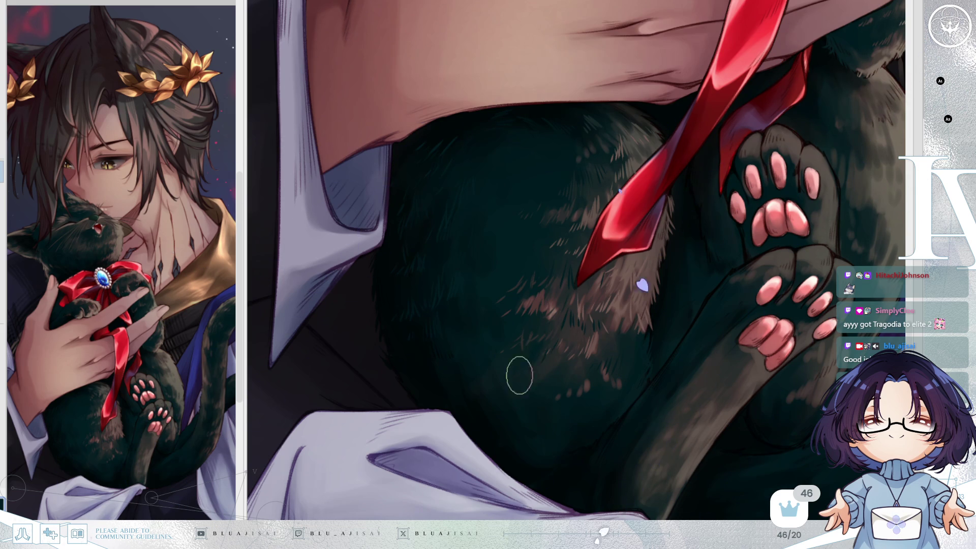
{"action": "scroll", "coordinate": [547, 286], "scroll_direction": "up", "scroll_amount": 1}
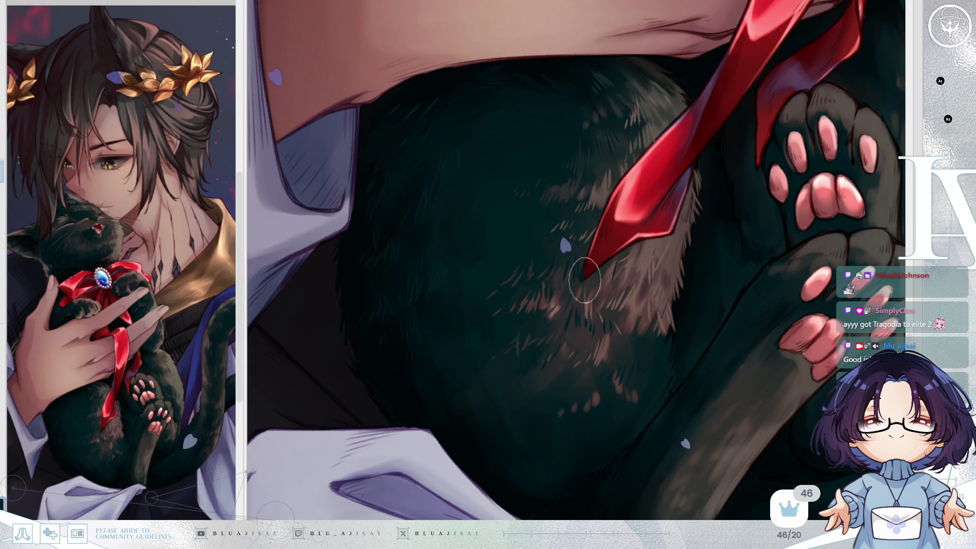
{"action": "key", "text": "Delete"}
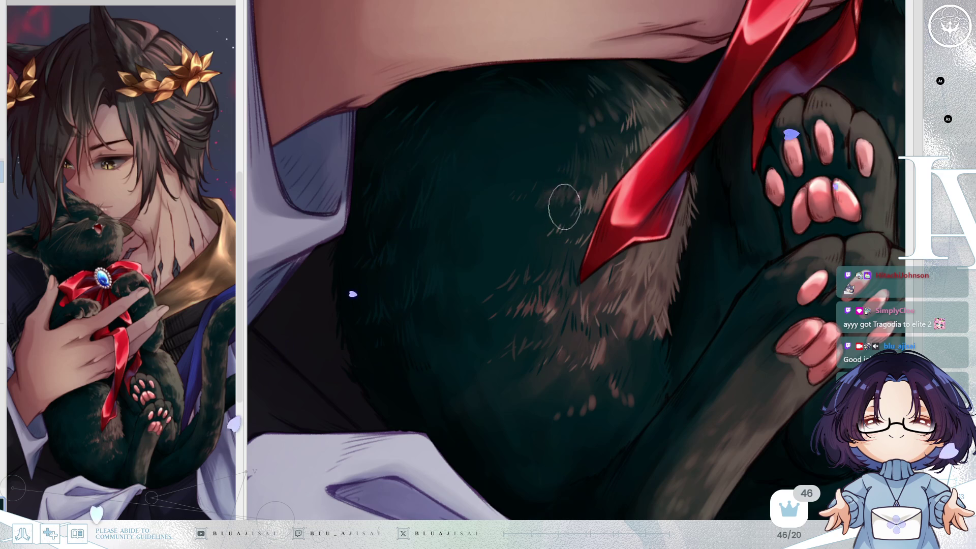
{"action": "scroll", "coordinate": [601, 224], "scroll_direction": "down", "scroll_amount": 3}
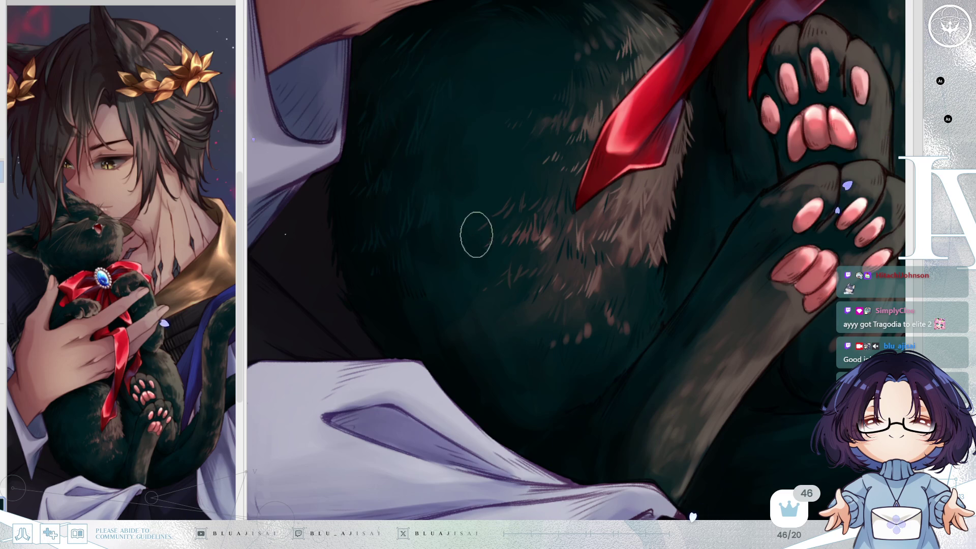
{"action": "scroll", "coordinate": [412, 310], "scroll_direction": "left", "scroll_amount": 2}
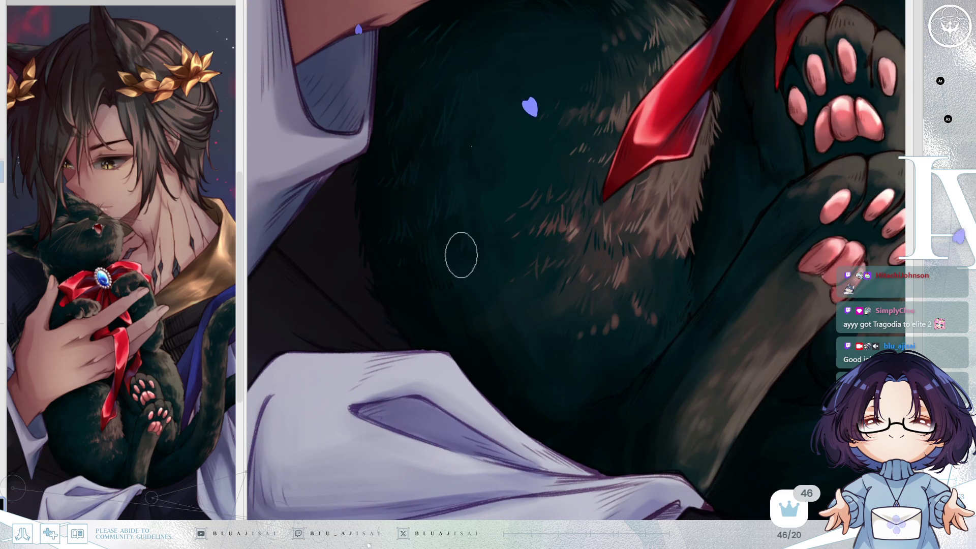
{"action": "key", "text": "h"}
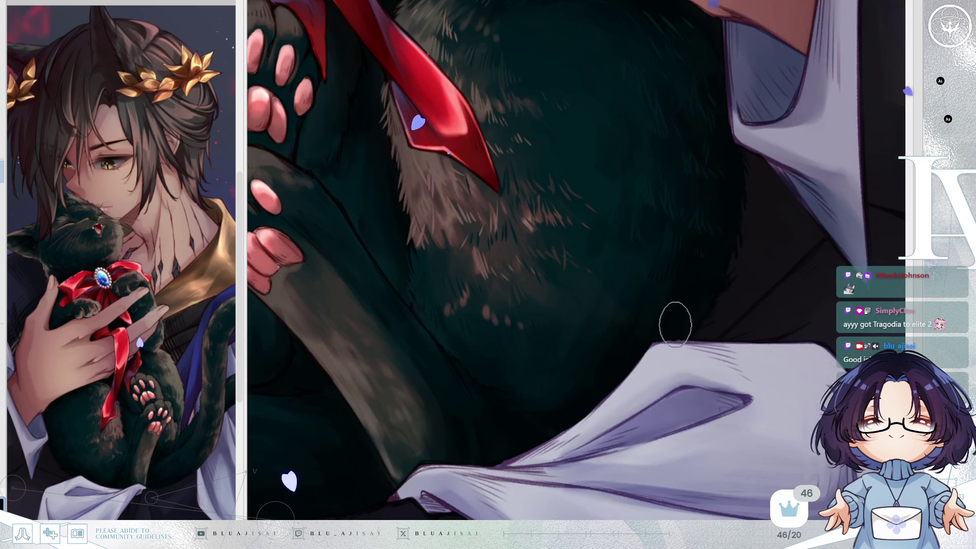
Paint fur strands between the ribbon's tip and the pink-padded paws, rotating the view as needed
{"action": "key", "text": "h"}
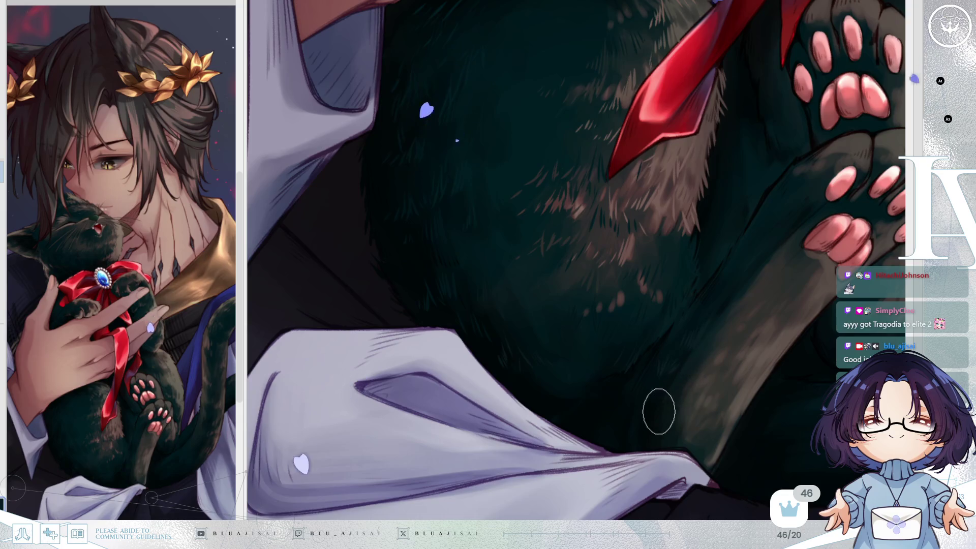
{"action": "left_click_drag", "start_coordinate": [721, 311], "coordinate": [666, 368]}
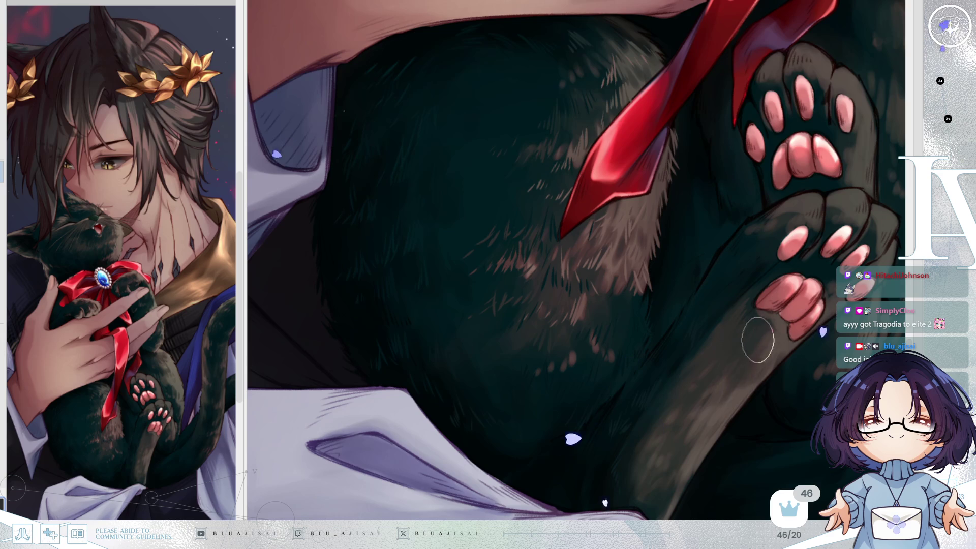
{"action": "left_click_drag", "start_coordinate": [778, 338], "coordinate": [744, 303]}
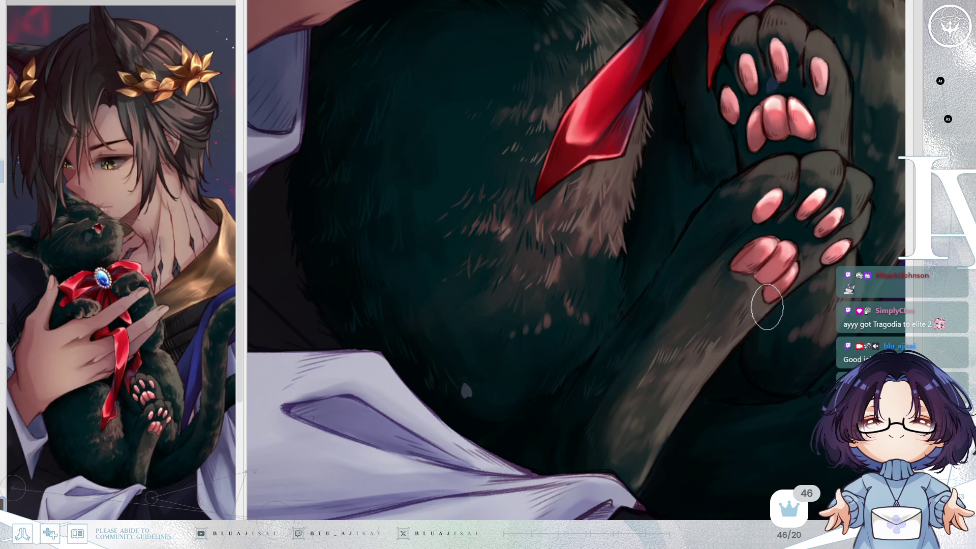
{"action": "key", "text": "Delete"}
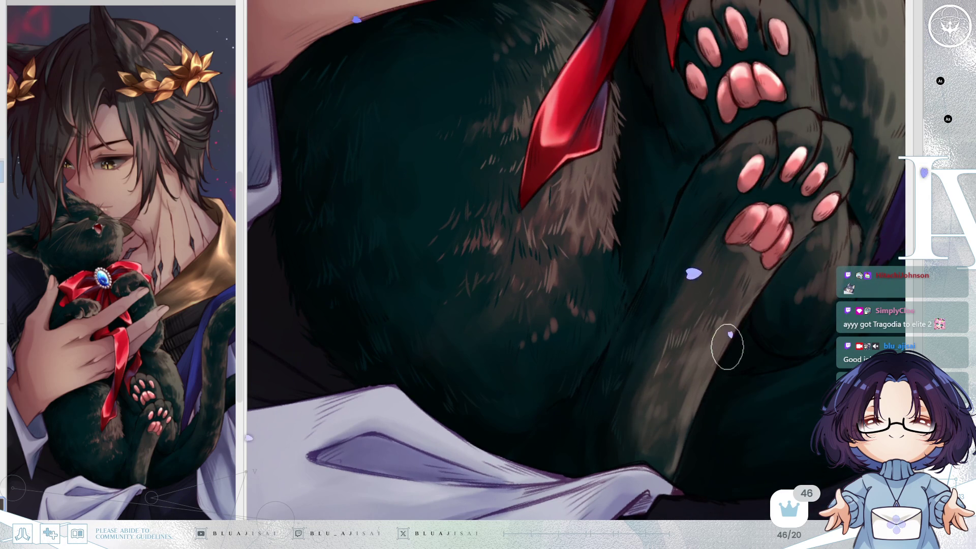
{"action": "scroll", "coordinate": [681, 381], "scroll_direction": "down", "scroll_amount": 2}
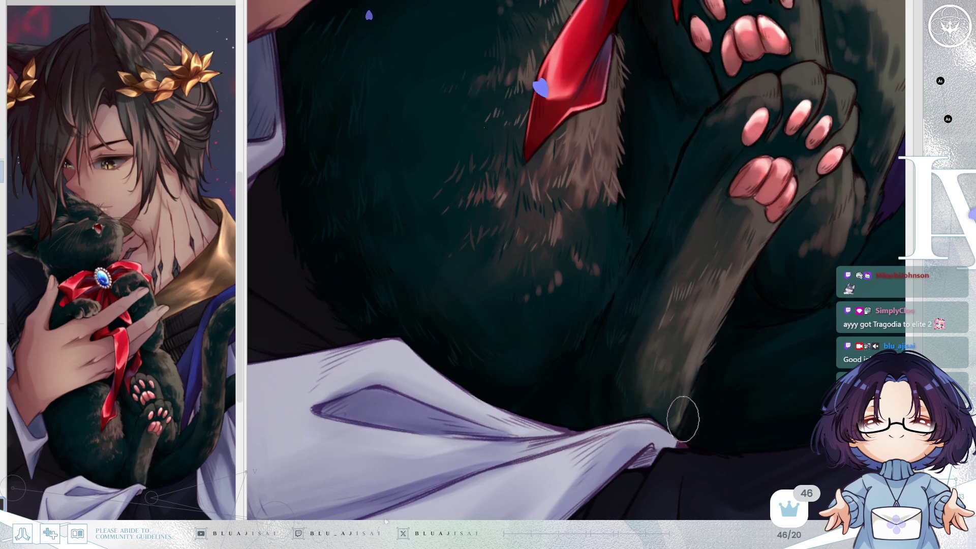
{"action": "scroll", "coordinate": [684, 402], "scroll_direction": "up", "scroll_amount": 2}
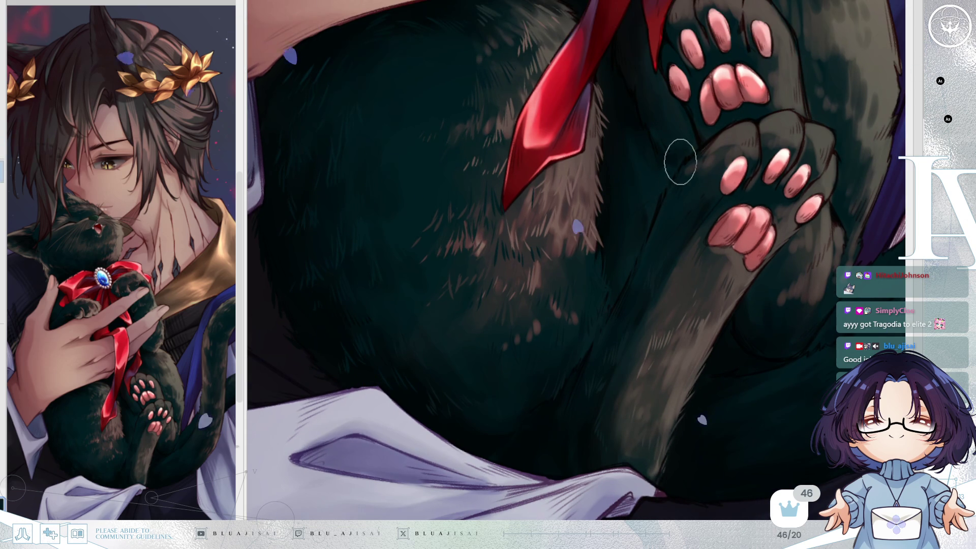
{"action": "scroll", "coordinate": [691, 183], "scroll_direction": "up", "scroll_amount": 2}
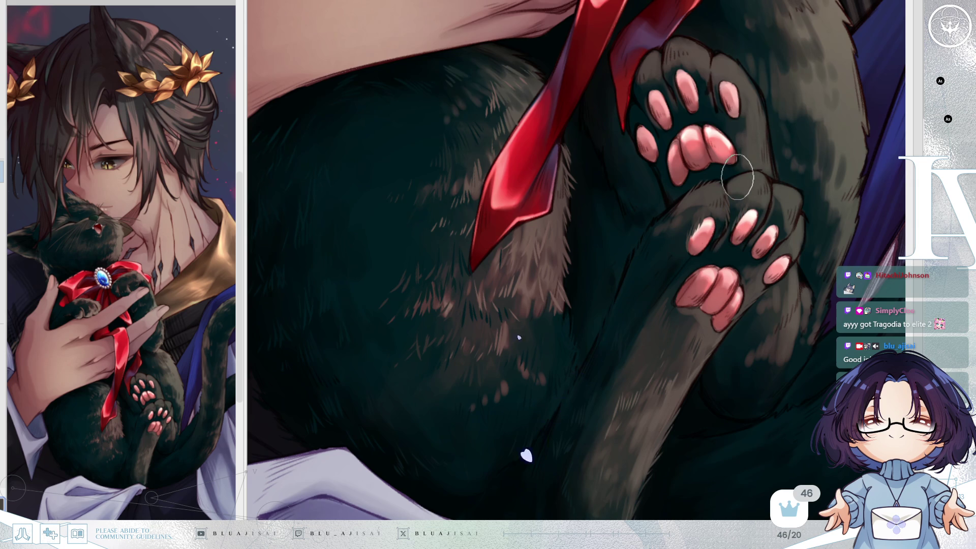
{"action": "left_click_drag", "start_coordinate": [773, 164], "coordinate": [758, 209]}
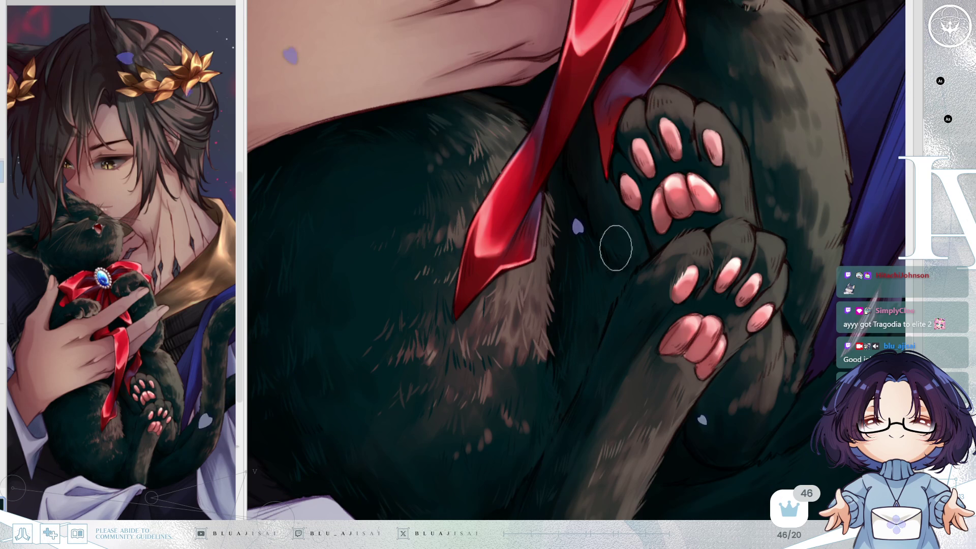
{"action": "scroll", "coordinate": [702, 196], "scroll_direction": "down", "scroll_amount": 2}
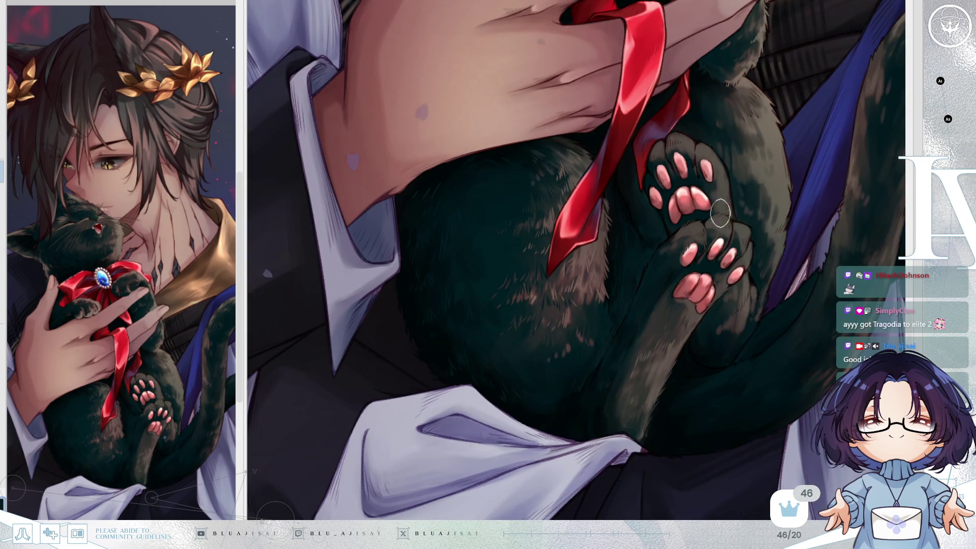
Touch up the fur shading on the cat's raised pink-padded paws
{"action": "left_click_drag", "start_coordinate": [719, 249], "coordinate": [724, 222]}
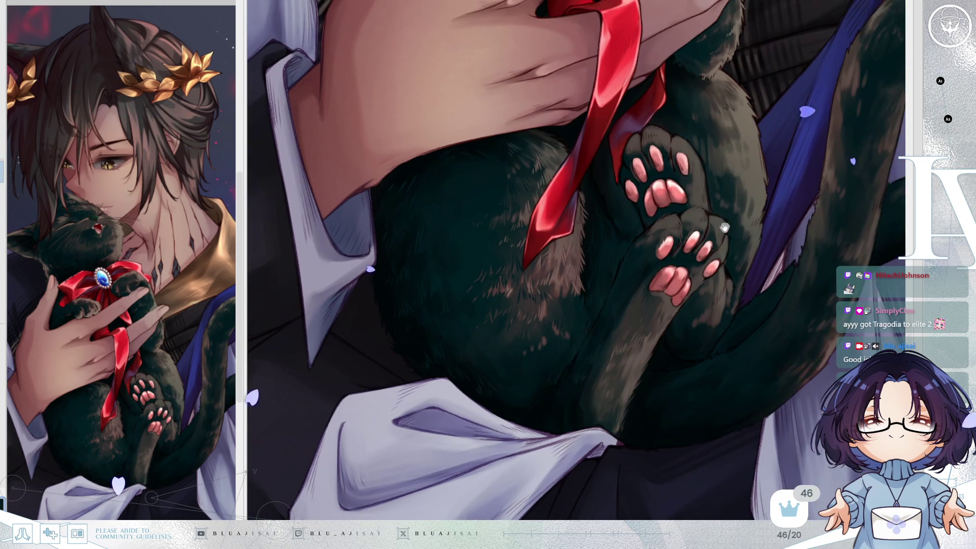
{"action": "scroll", "coordinate": [724, 223], "scroll_direction": "up", "scroll_amount": 1}
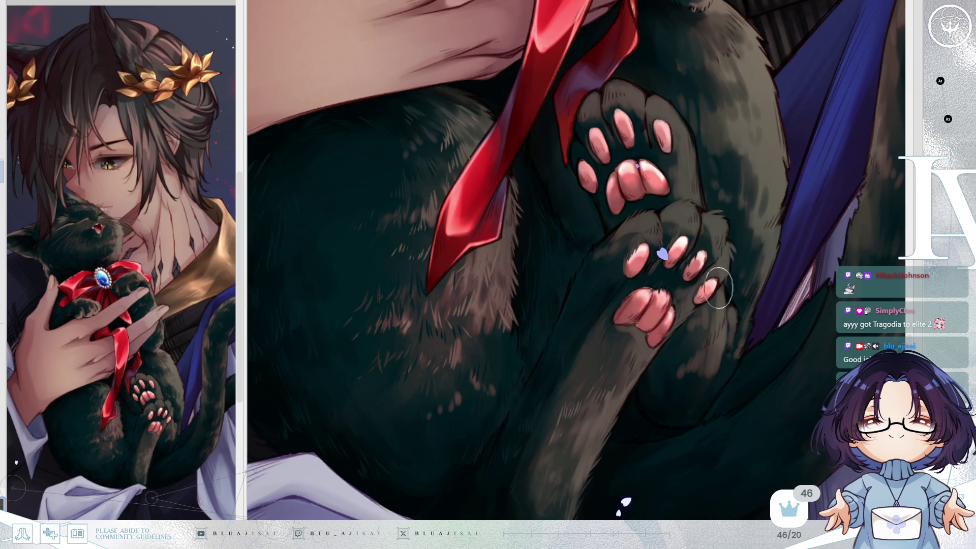
{"action": "scroll", "coordinate": [731, 307], "scroll_direction": "down", "scroll_amount": 4}
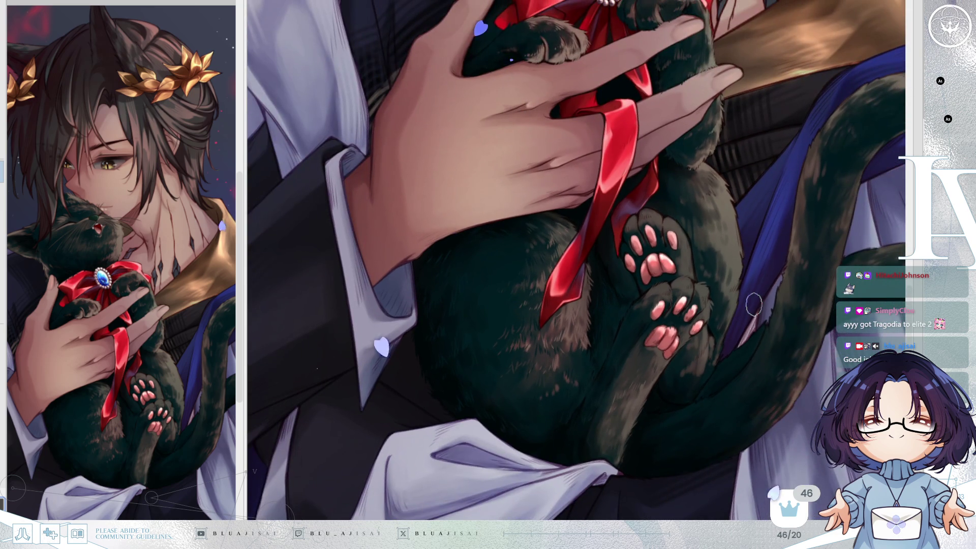
{"action": "mouse_move", "coordinate": [754, 304]}
{"action": "left_mouse_down"}
{"action": "mouse_move", "coordinate": [757, 326]}
{"action": "mouse_move", "coordinate": [771, 260]}
{"action": "left_mouse_up"}
{"action": "scroll", "coordinate": [759, 280], "scroll_direction": "up", "scroll_amount": 2}
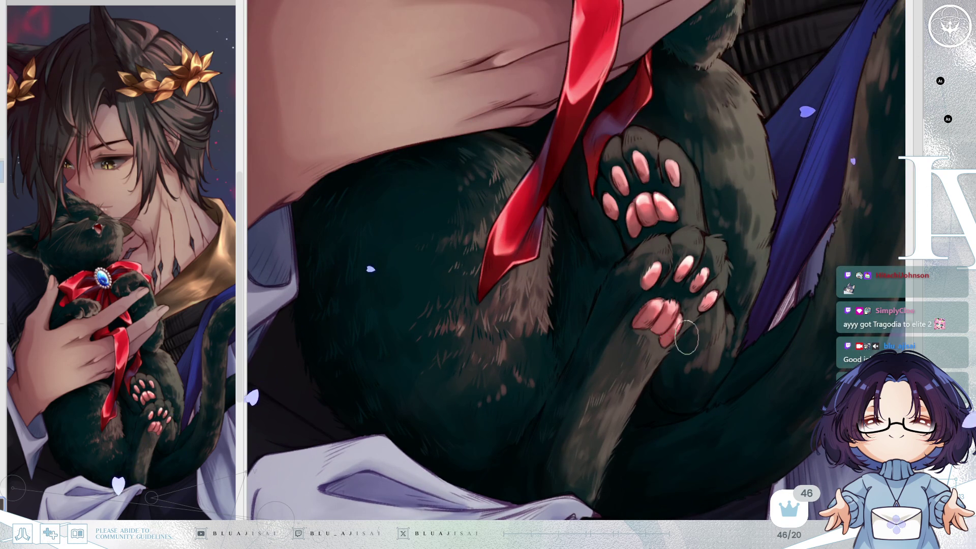
{"action": "scroll", "coordinate": [690, 343], "scroll_direction": "down", "scroll_amount": 4}
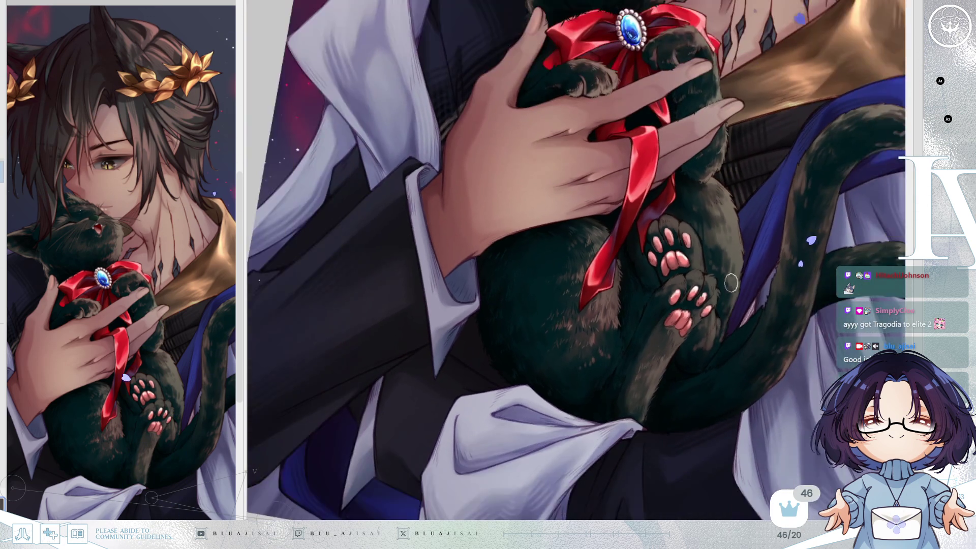
{"action": "left_click_drag", "start_coordinate": [730, 283], "coordinate": [729, 300]}
{"action": "scroll", "coordinate": [710, 309], "scroll_direction": "up", "scroll_amount": 3}
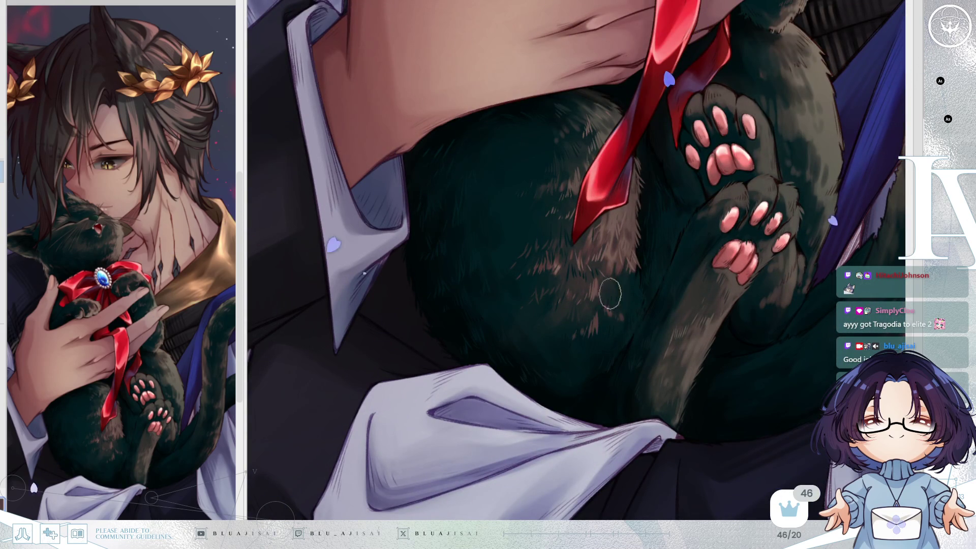
Pan up past the hand, bow and jewel to review the man's face above the cat
{"action": "left_click_drag", "start_coordinate": [688, 279], "coordinate": [728, 281]}
{"action": "left_click_drag", "start_coordinate": [755, 239], "coordinate": [726, 335]}
{"action": "left_click_drag", "start_coordinate": [728, 279], "coordinate": [737, 301]}
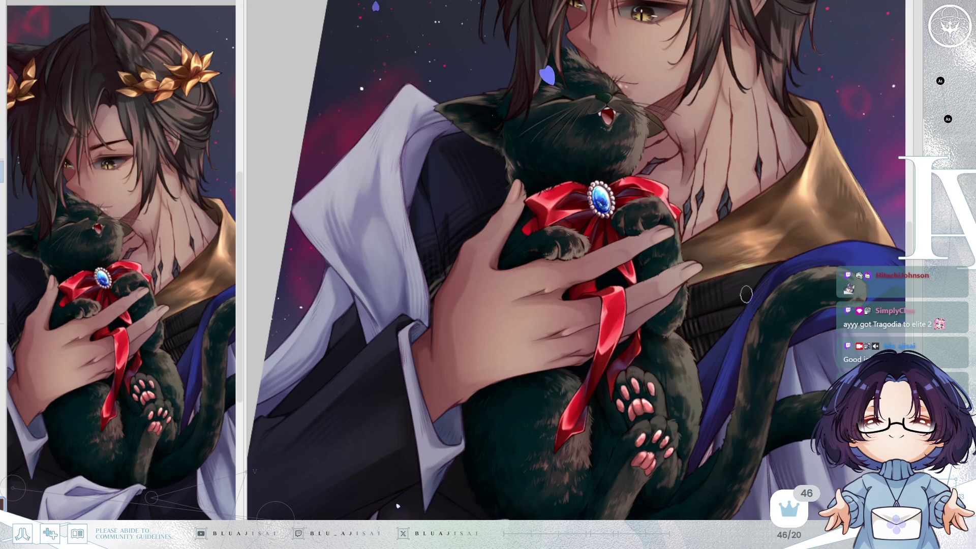
{"action": "mouse_move", "coordinate": [748, 334]}
{"action": "left_mouse_down"}
{"action": "mouse_move", "coordinate": [664, 307]}
{"action": "mouse_move", "coordinate": [641, 286]}
{"action": "mouse_move", "coordinate": [695, 264]}
{"action": "mouse_move", "coordinate": [715, 290]}
{"action": "mouse_move", "coordinate": [627, 360]}
{"action": "mouse_move", "coordinate": [713, 428]}
{"action": "mouse_move", "coordinate": [712, 482]}
{"action": "left_mouse_up"}
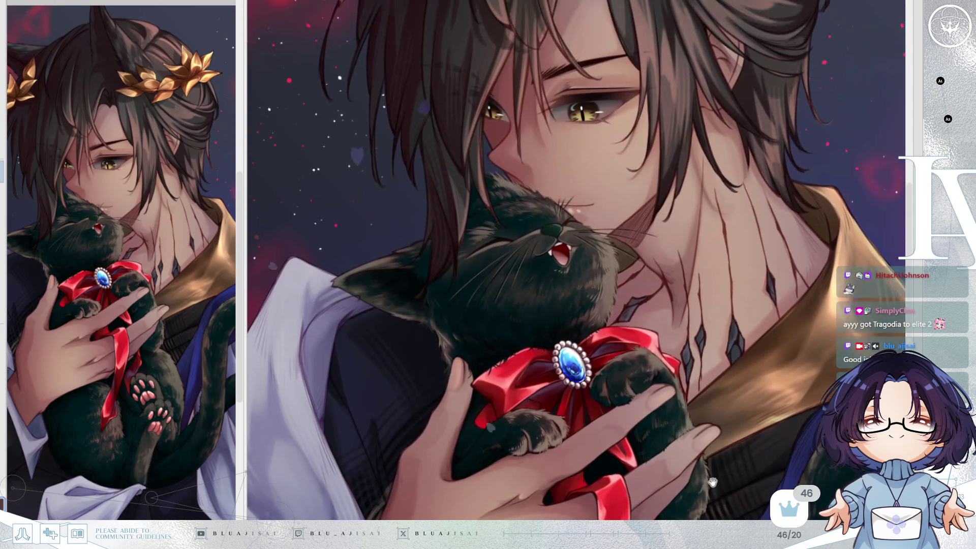
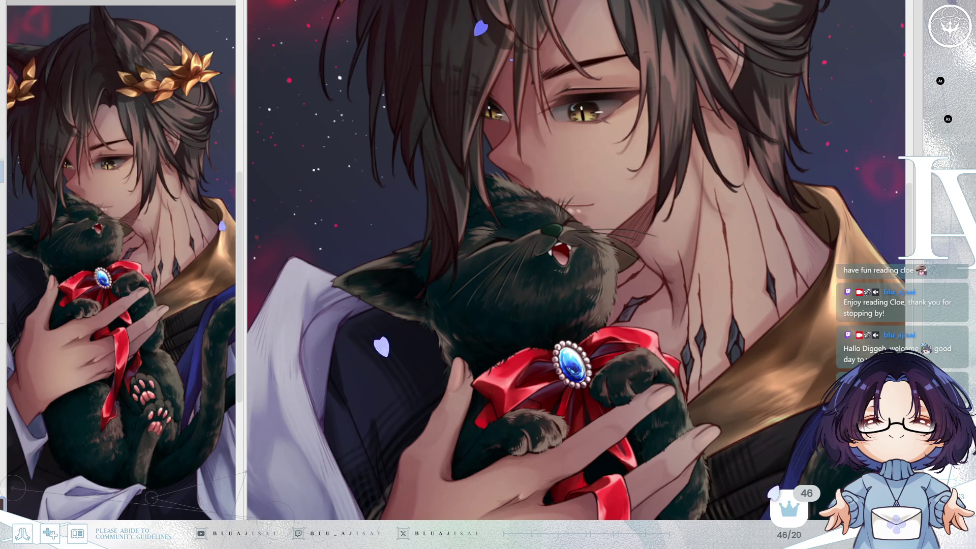
Zoom in on the cat's head, mirror and rotate the canvas to frame its ear, and start shading inside it
{"action": "scroll", "coordinate": [460, 329], "scroll_direction": "up", "scroll_amount": 3}
{"action": "scroll", "coordinate": [461, 329], "scroll_direction": "up", "scroll_amount": 2}
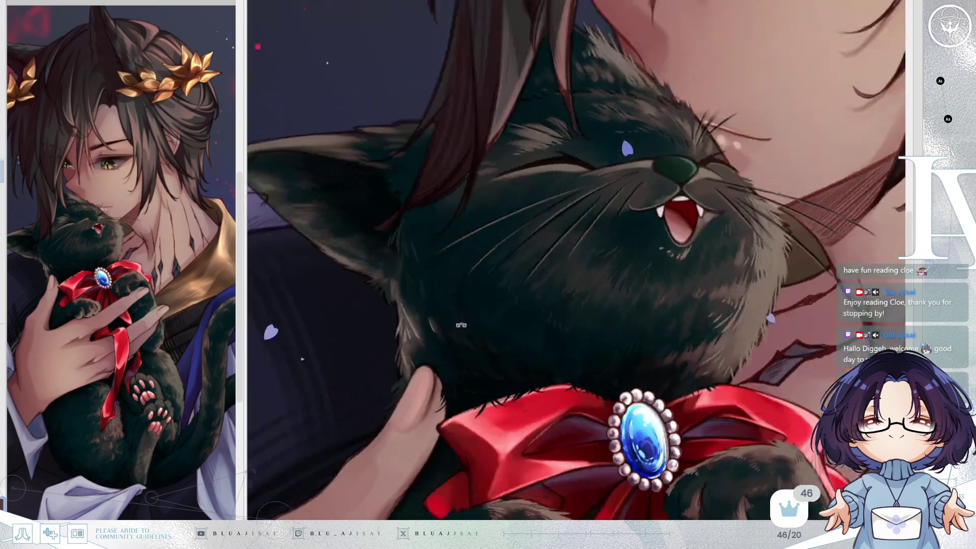
{"action": "scroll", "coordinate": [518, 158], "scroll_direction": "up", "scroll_amount": 1}
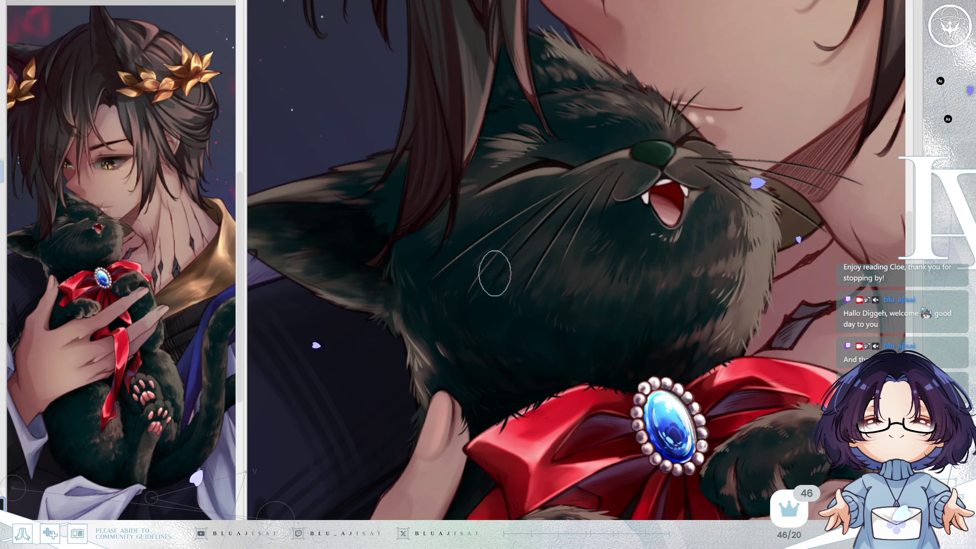
{"action": "key", "text": "h"}
{"action": "left_click_drag", "start_coordinate": [821, 84], "coordinate": [653, 164]}
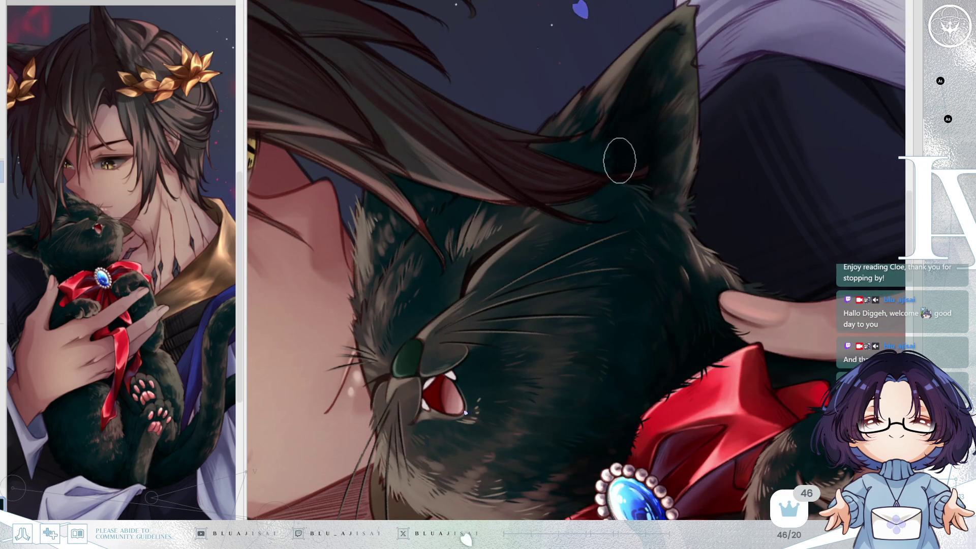
{"action": "left_click_drag", "start_coordinate": [639, 159], "coordinate": [590, 256]}
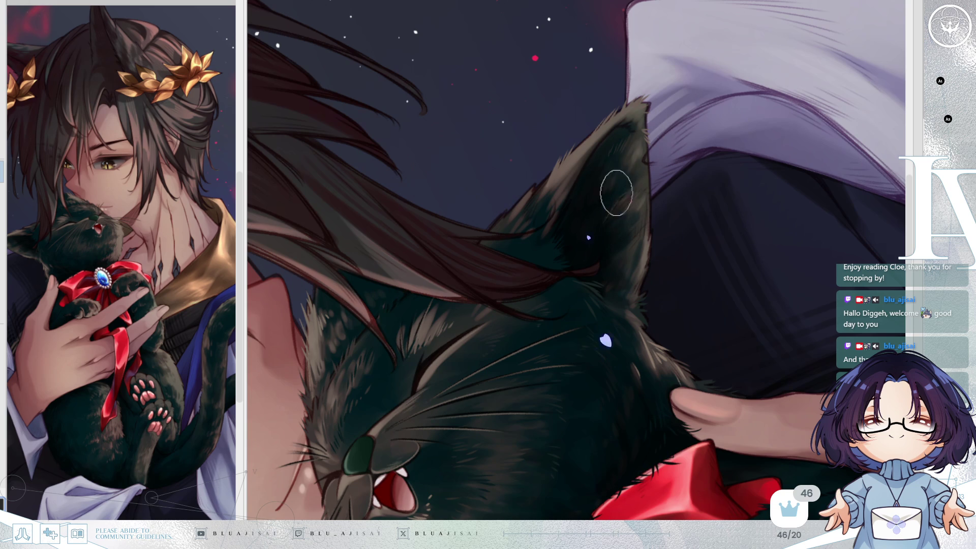
{"action": "mouse_move", "coordinate": [633, 195]}
{"action": "left_mouse_down"}
{"action": "mouse_move", "coordinate": [608, 224]}
{"action": "mouse_move", "coordinate": [619, 220]}
{"action": "mouse_move", "coordinate": [620, 249]}
{"action": "left_mouse_up"}
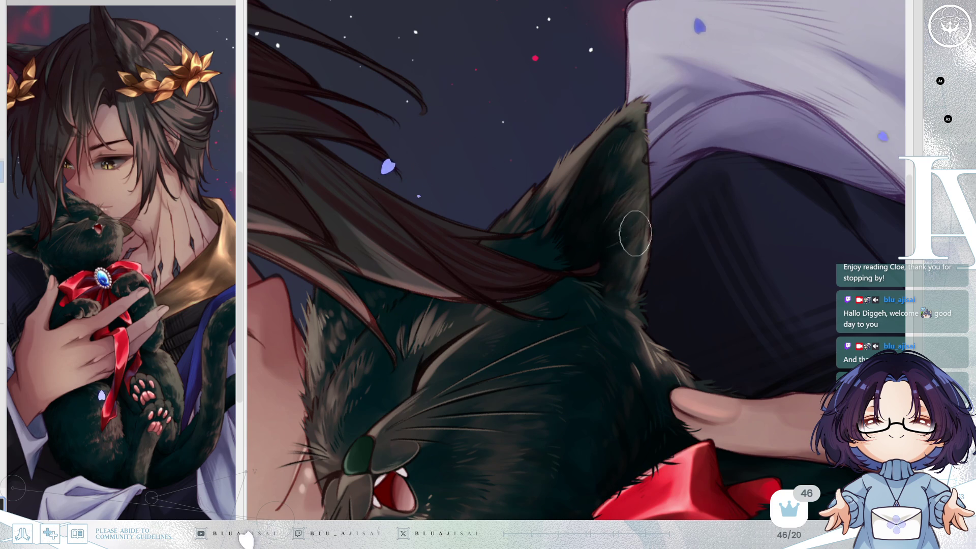
Darken the shading inside the cat's ear with the view mirrored and rotated clockwise
{"action": "key", "text": "h"}
{"action": "key", "text": "End"}
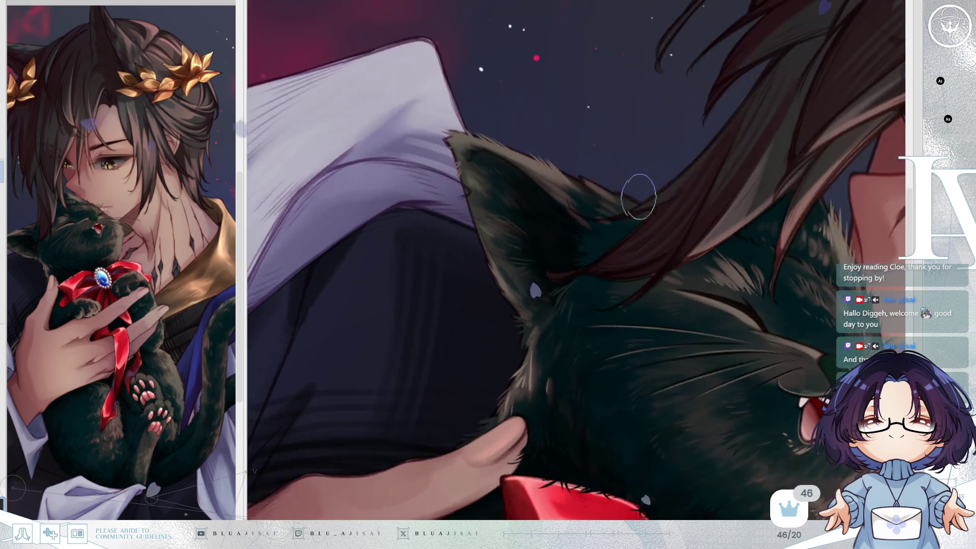
{"action": "key", "text": "End"}
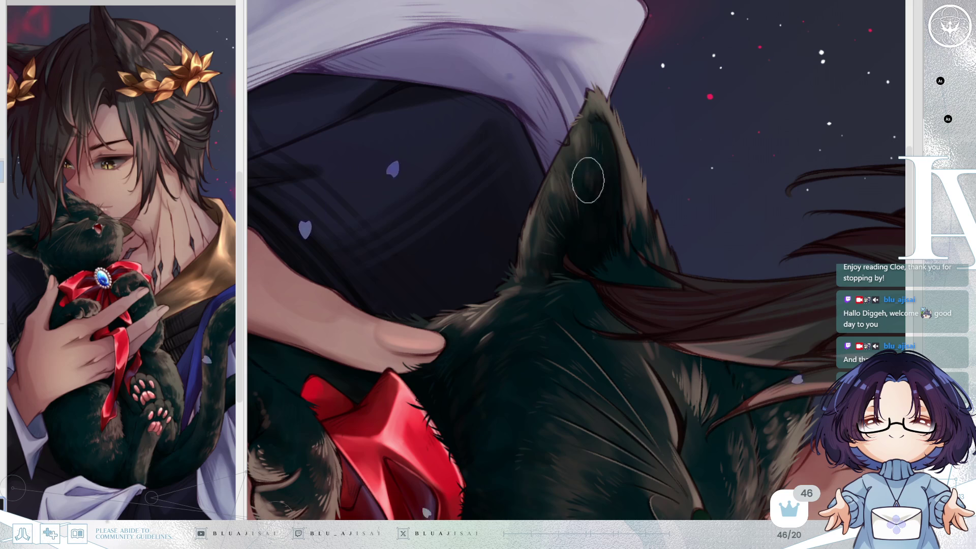
{"action": "mouse_move", "coordinate": [603, 182]}
{"action": "left_mouse_down"}
{"action": "mouse_move", "coordinate": [602, 168]}
{"action": "mouse_move", "coordinate": [606, 207]}
{"action": "mouse_move", "coordinate": [589, 201]}
{"action": "mouse_move", "coordinate": [597, 190]}
{"action": "mouse_move", "coordinate": [609, 224]}
{"action": "left_mouse_up"}
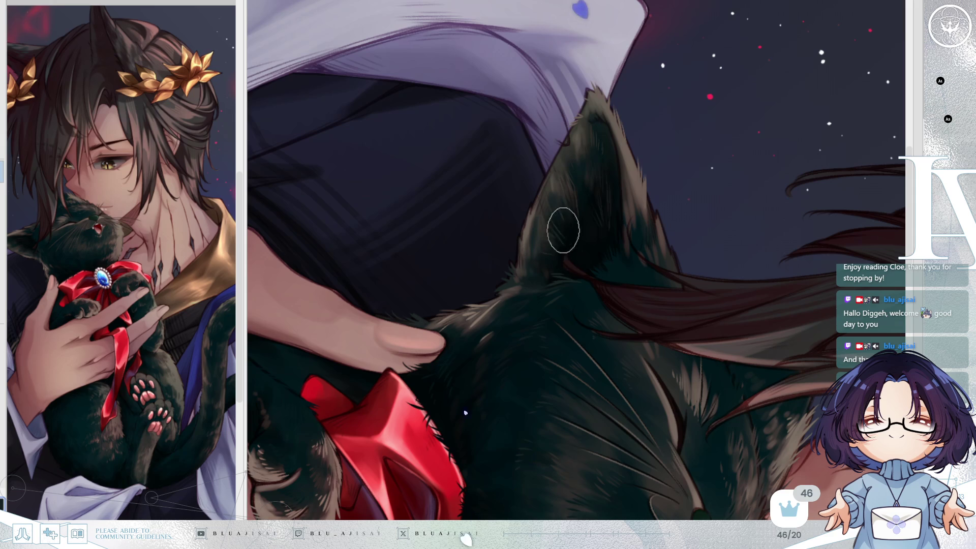
{"action": "mouse_move", "coordinate": [571, 245]}
{"action": "left_mouse_down"}
{"action": "mouse_move", "coordinate": [578, 235]}
{"action": "mouse_move", "coordinate": [567, 218]}
{"action": "mouse_move", "coordinate": [591, 235]}
{"action": "left_mouse_up"}
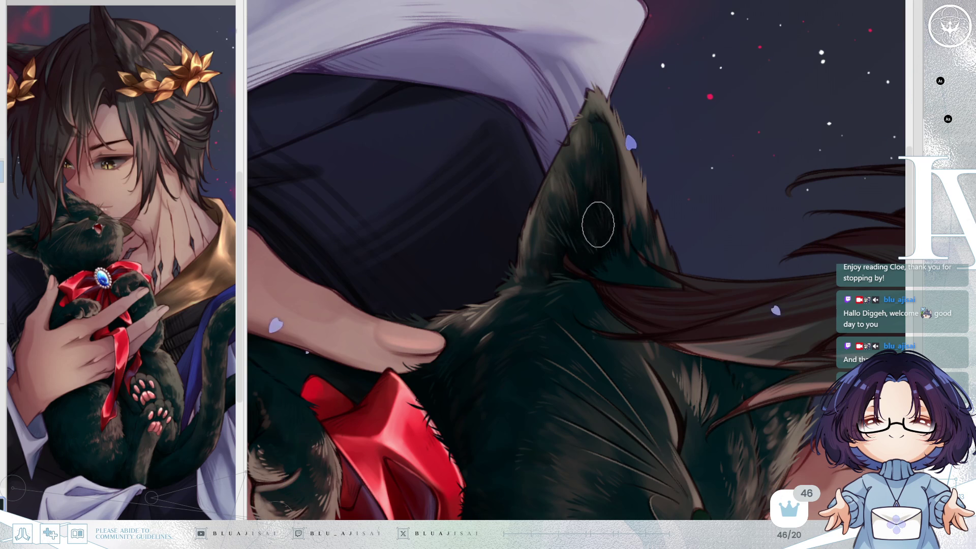
Add fine light fur strands along the ear's edges, then turn the view to show both faces
{"action": "key", "text": "h"}
{"action": "key", "text": "End"}
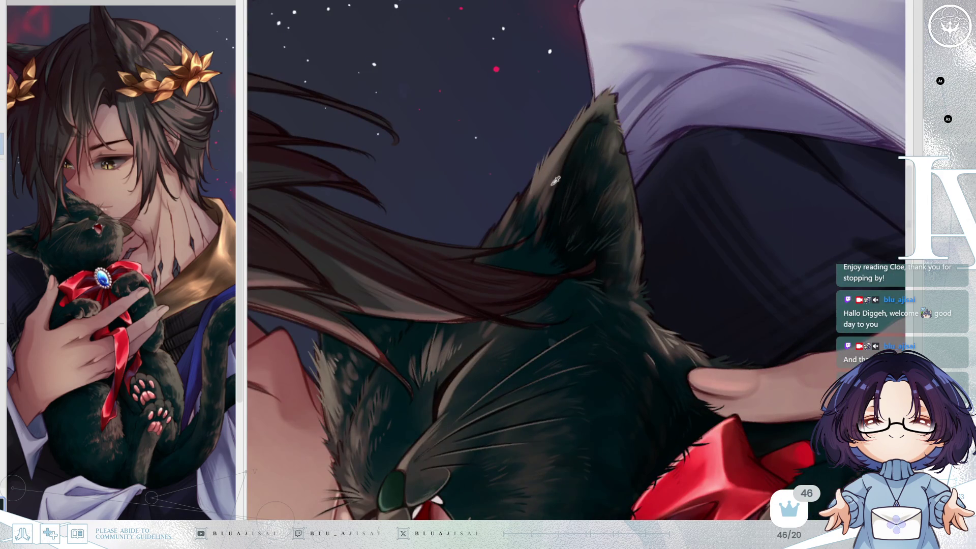
{"action": "mouse_move", "coordinate": [554, 170]}
{"action": "left_mouse_down"}
{"action": "mouse_move", "coordinate": [548, 200]}
{"action": "mouse_move", "coordinate": [547, 168]}
{"action": "mouse_move", "coordinate": [535, 192]}
{"action": "mouse_move", "coordinate": [554, 169]}
{"action": "mouse_move", "coordinate": [571, 170]}
{"action": "mouse_move", "coordinate": [553, 200]}
{"action": "mouse_move", "coordinate": [571, 141]}
{"action": "mouse_move", "coordinate": [591, 128]}
{"action": "left_mouse_up"}
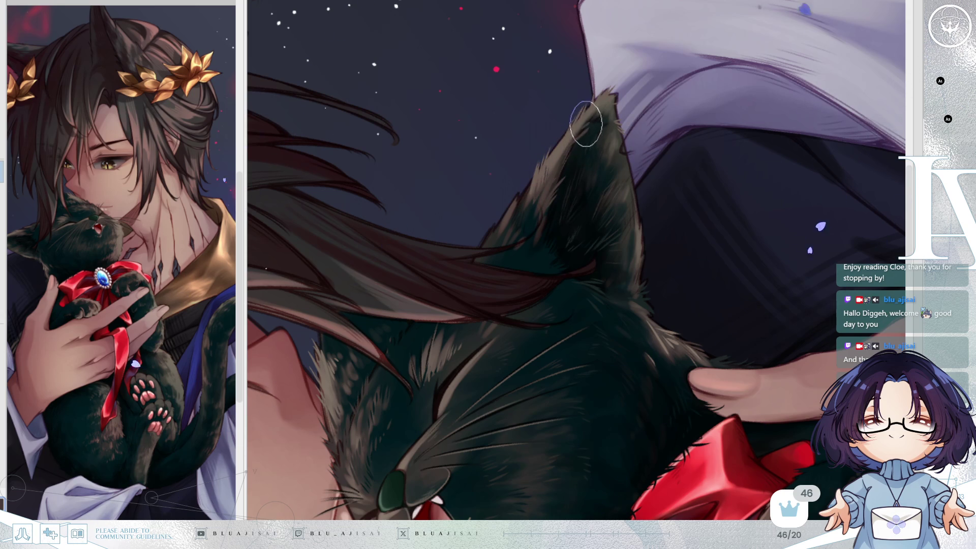
{"action": "key", "text": "h"}
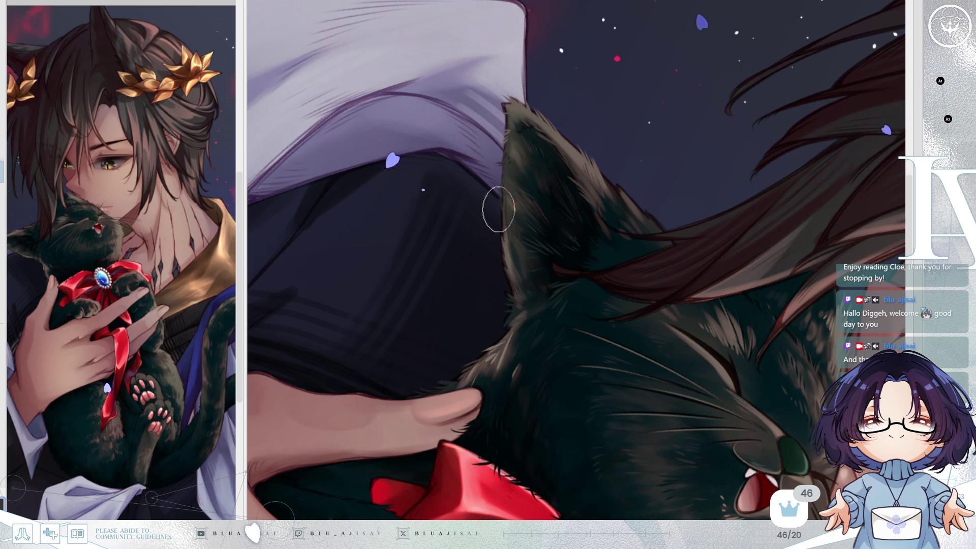
{"action": "mouse_move", "coordinate": [518, 171]}
{"action": "left_mouse_down"}
{"action": "mouse_move", "coordinate": [523, 157]}
{"action": "mouse_move", "coordinate": [507, 225]}
{"action": "left_mouse_up"}
{"action": "key", "text": "h"}
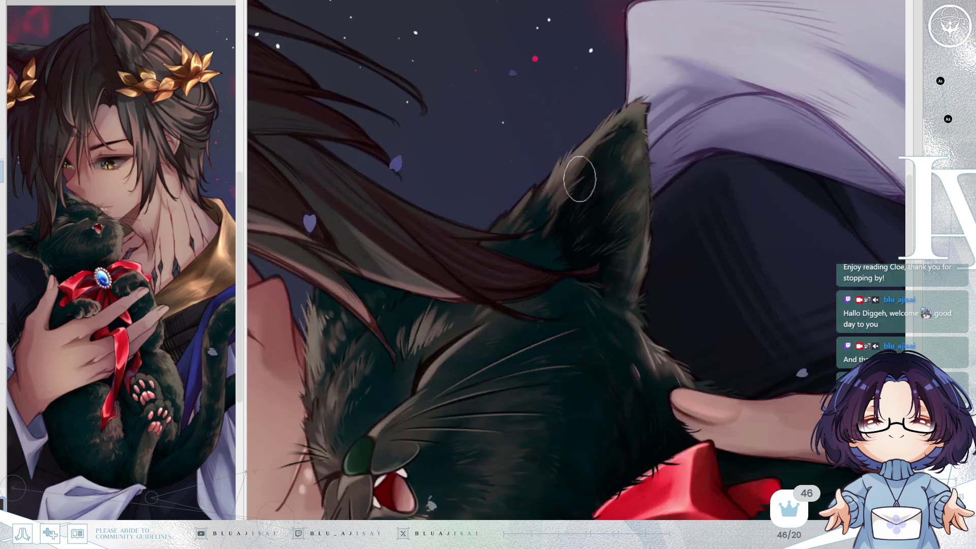
{"action": "mouse_move", "coordinate": [609, 222]}
{"action": "left_mouse_down"}
{"action": "mouse_move", "coordinate": [604, 203]}
{"action": "mouse_move", "coordinate": [611, 267]}
{"action": "left_mouse_up"}
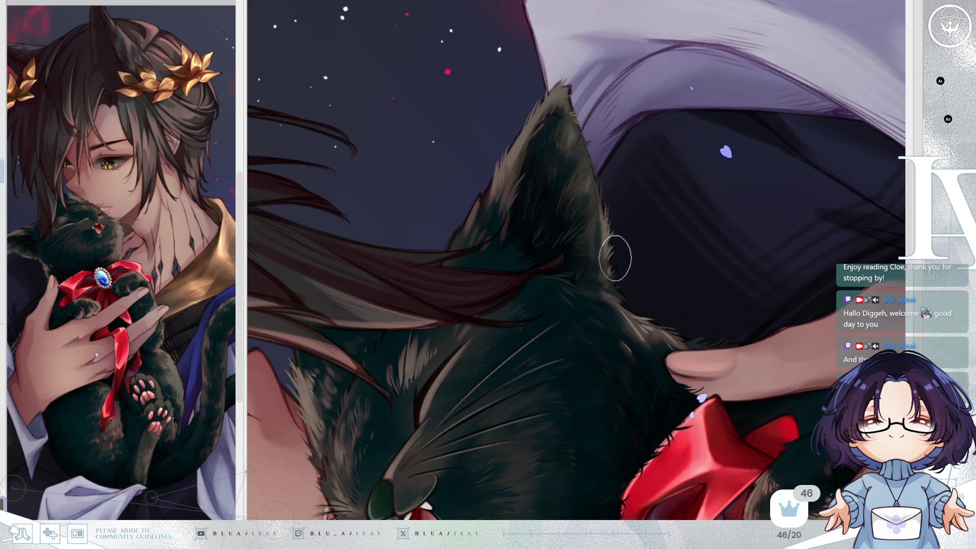
{"action": "left_click_drag", "start_coordinate": [618, 283], "coordinate": [617, 282]}
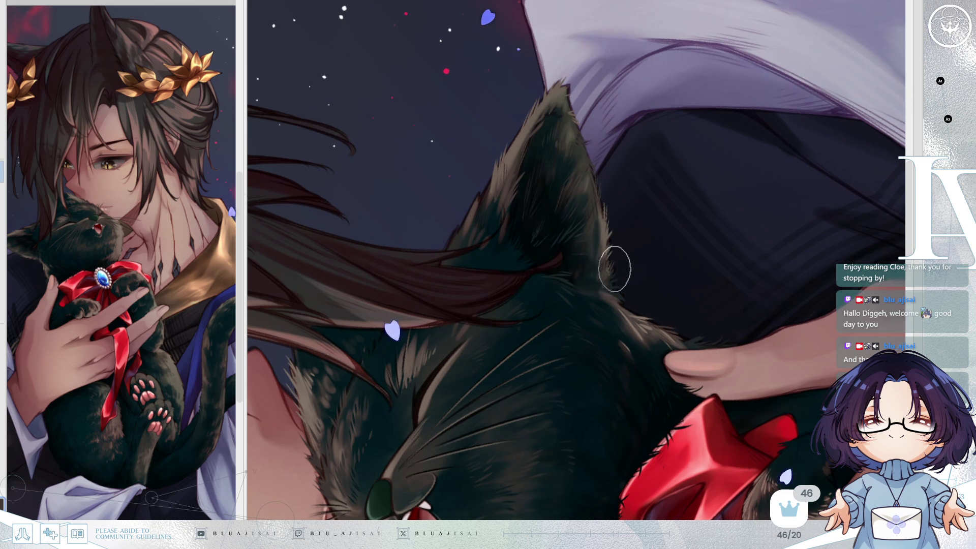
{"action": "mouse_move", "coordinate": [681, 200]}
{"action": "left_mouse_down"}
{"action": "mouse_move", "coordinate": [701, 170]}
{"action": "mouse_move", "coordinate": [593, 218]}
{"action": "left_mouse_up"}
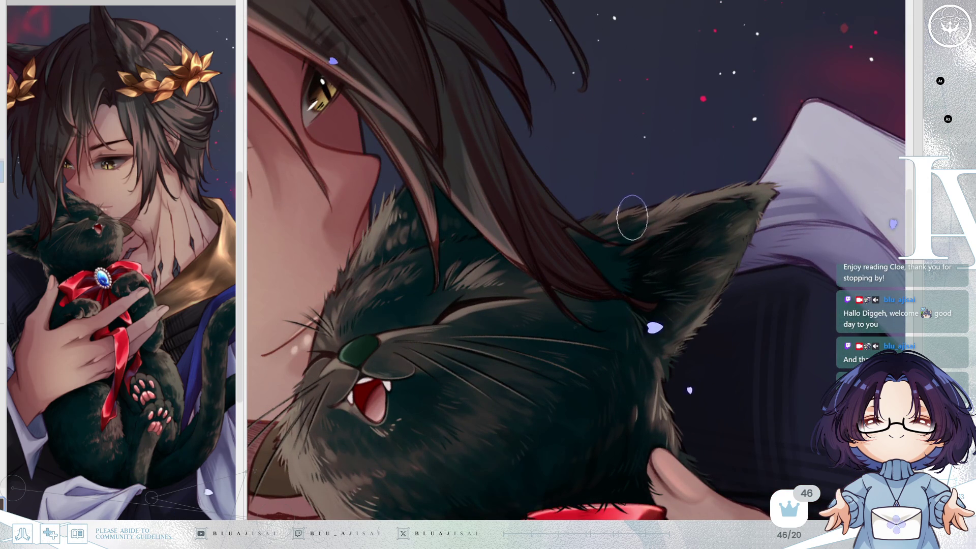
Work fur texture over the cat's face, mirroring and rotating the view around its nose
{"action": "key", "text": "h"}
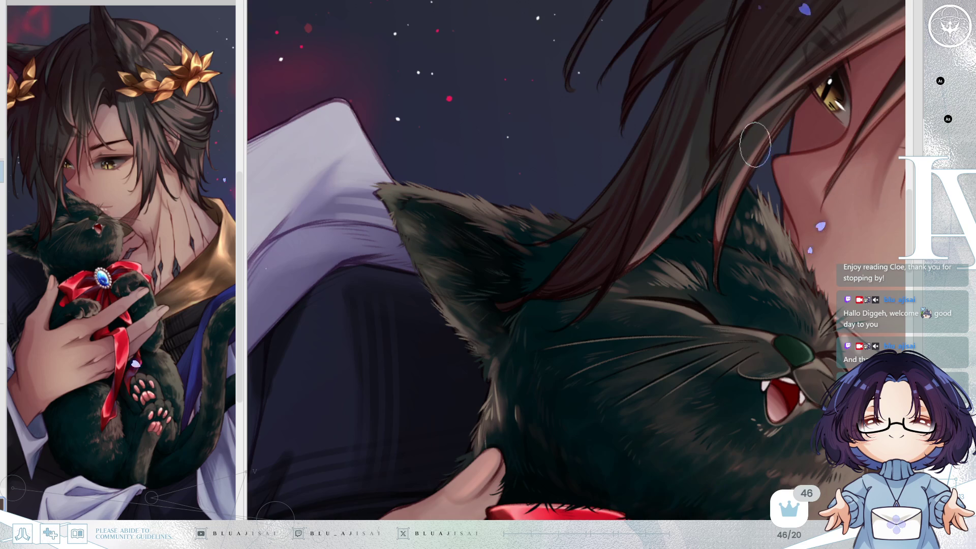
{"action": "scroll", "coordinate": [755, 145], "scroll_direction": "down", "scroll_amount": 2}
{"action": "scroll", "coordinate": [759, 169], "scroll_direction": "right", "scroll_amount": 2}
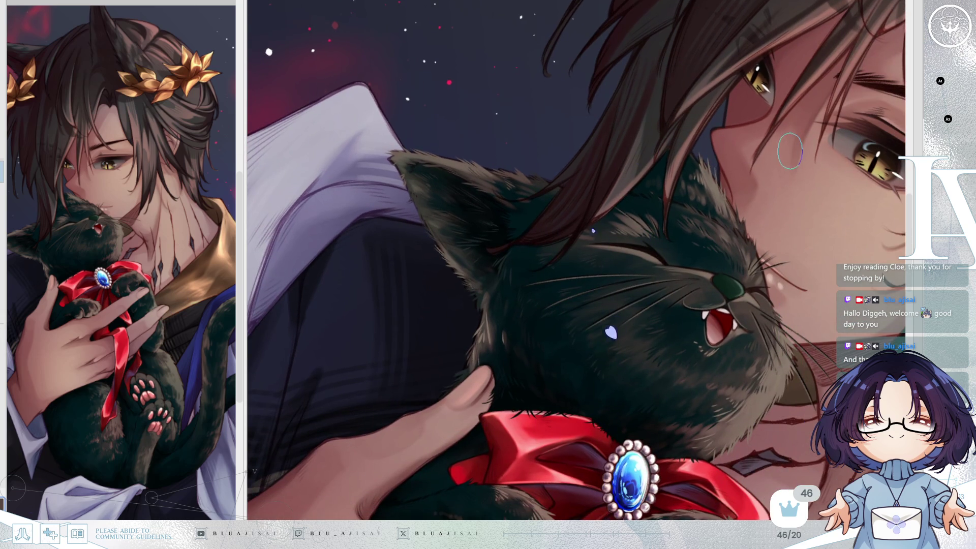
{"action": "left_click_drag", "start_coordinate": [778, 144], "coordinate": [724, 171]}
{"action": "scroll", "coordinate": [723, 192], "scroll_direction": "up", "scroll_amount": 2}
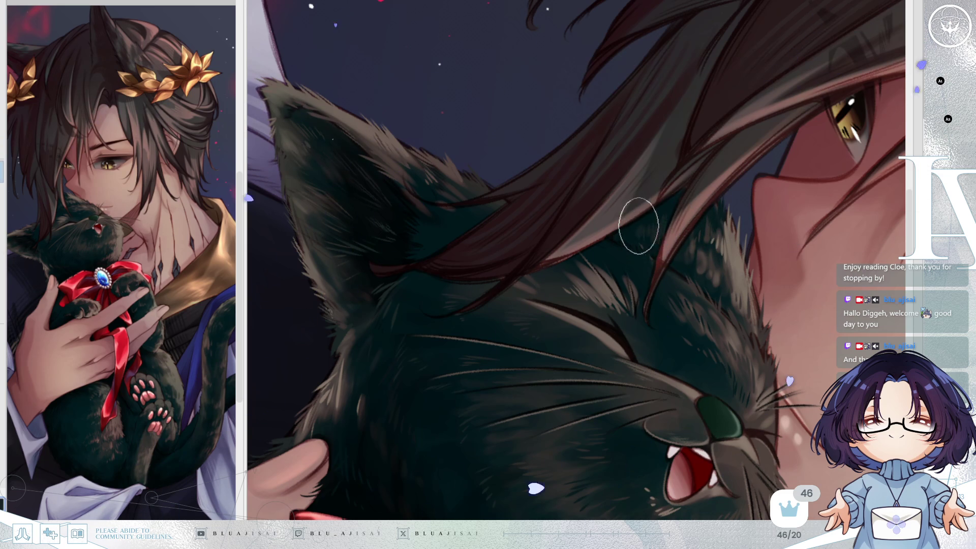
{"action": "key", "text": "h"}
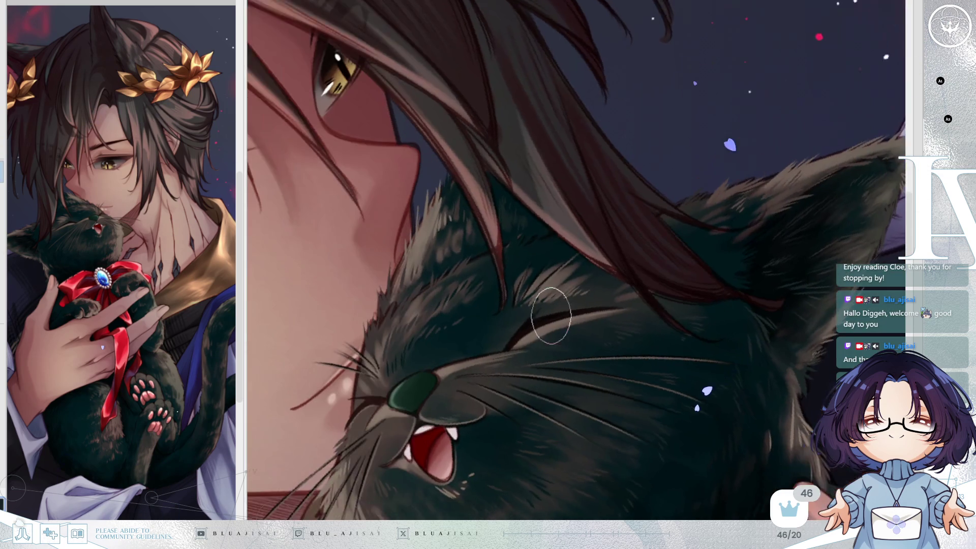
{"action": "key", "text": "Delete"}
{"action": "key", "text": "Delete"}
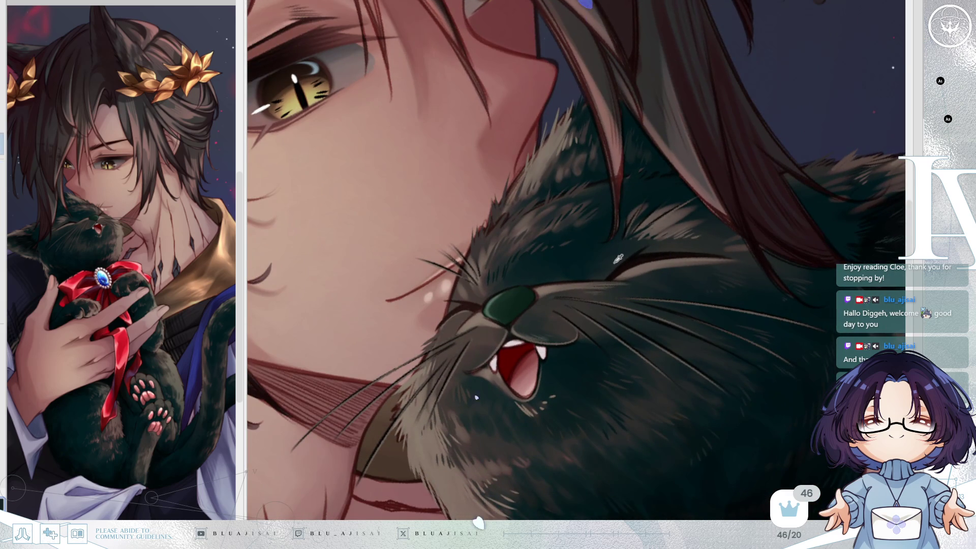
{"action": "key", "text": "End"}
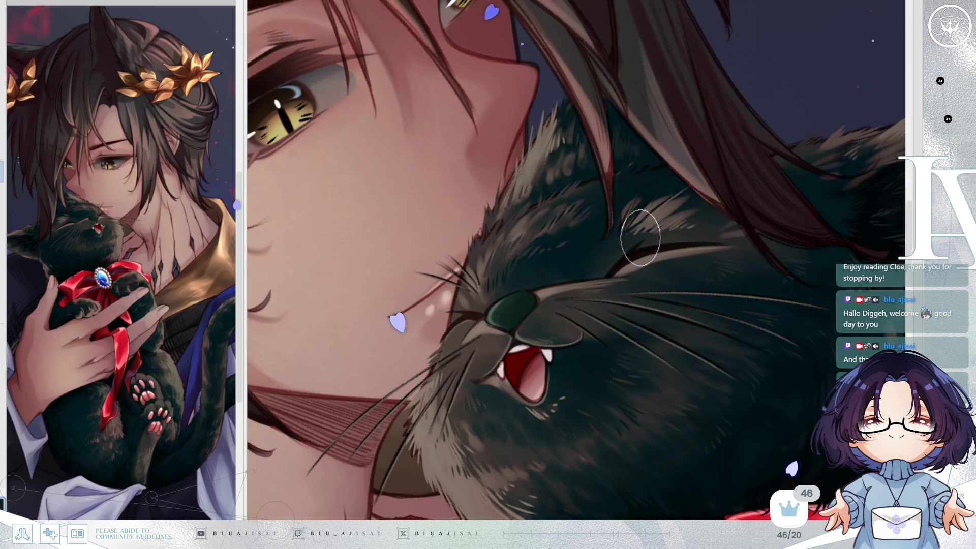
{"action": "key", "text": "End"}
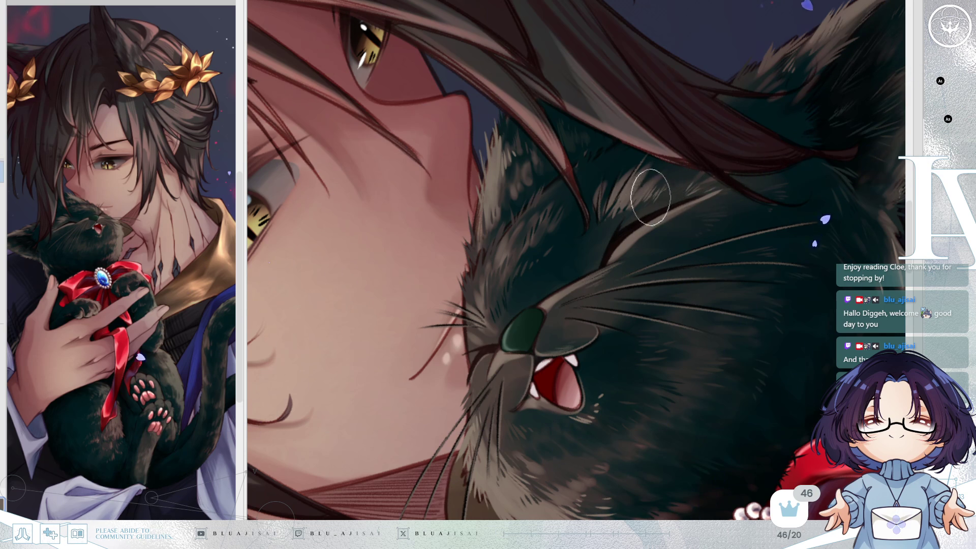
Check the man's eye and the cat's face and bow, then move down to the paws
{"action": "mouse_move", "coordinate": [621, 249]}
{"action": "left_mouse_down"}
{"action": "mouse_move", "coordinate": [806, 124]}
{"action": "mouse_move", "coordinate": [790, 126]}
{"action": "mouse_move", "coordinate": [783, 153]}
{"action": "mouse_move", "coordinate": [839, 30]}
{"action": "left_mouse_up"}
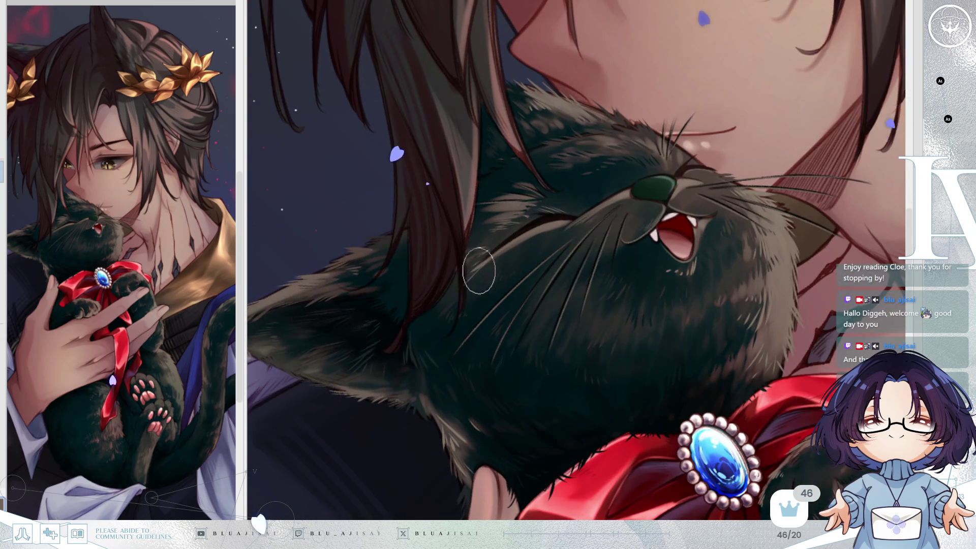
{"action": "scroll", "coordinate": [706, 178], "scroll_direction": "down", "scroll_amount": 3}
{"action": "left_click_drag", "start_coordinate": [706, 178], "coordinate": [729, 151]}
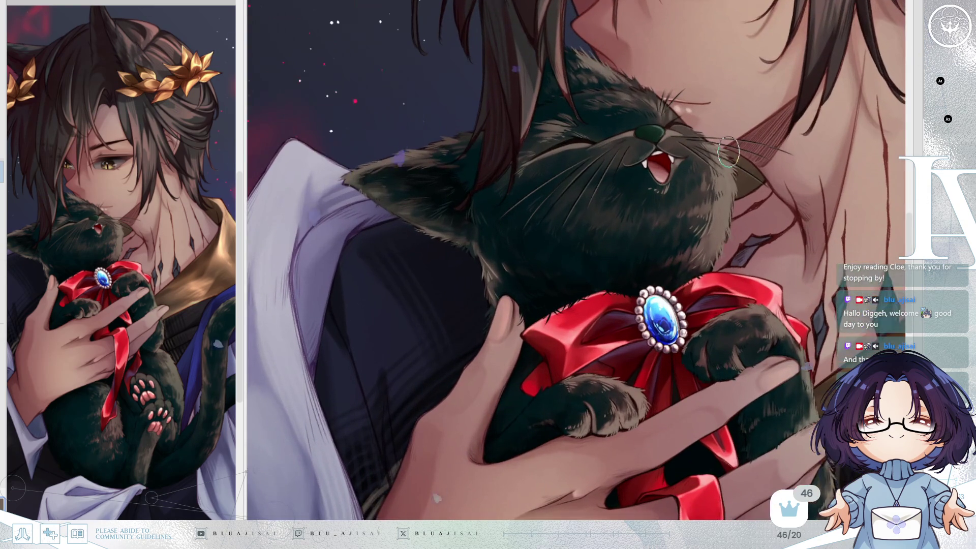
{"action": "mouse_move", "coordinate": [819, 425]}
{"action": "left_mouse_down"}
{"action": "mouse_move", "coordinate": [786, 257]}
{"action": "mouse_move", "coordinate": [700, 135]}
{"action": "left_mouse_up"}
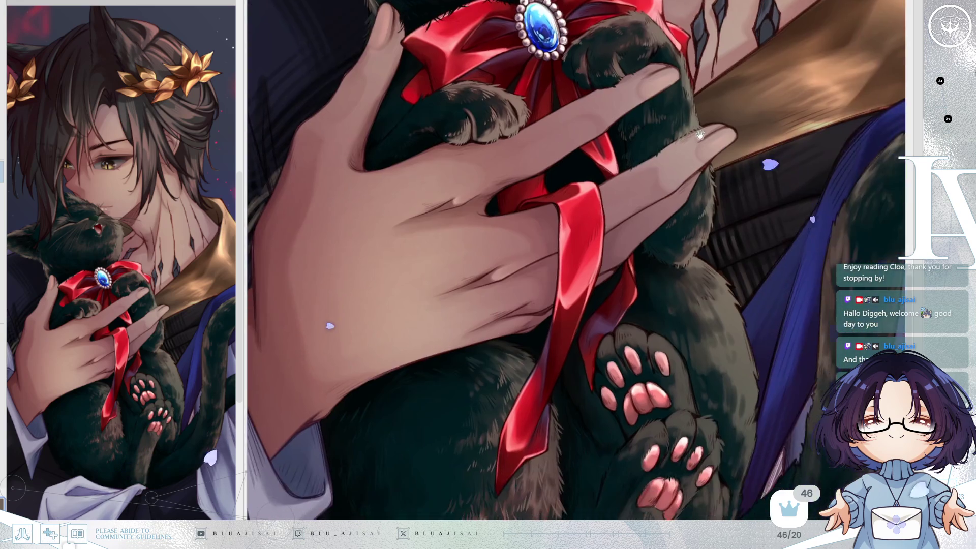
Paint streaky brownish fur strokes across the cat's belly and hind leg around the lower paw
{"action": "scroll", "coordinate": [712, 136], "scroll_direction": "down", "scroll_amount": 2}
{"action": "scroll", "coordinate": [727, 152], "scroll_direction": "down", "scroll_amount": 4}
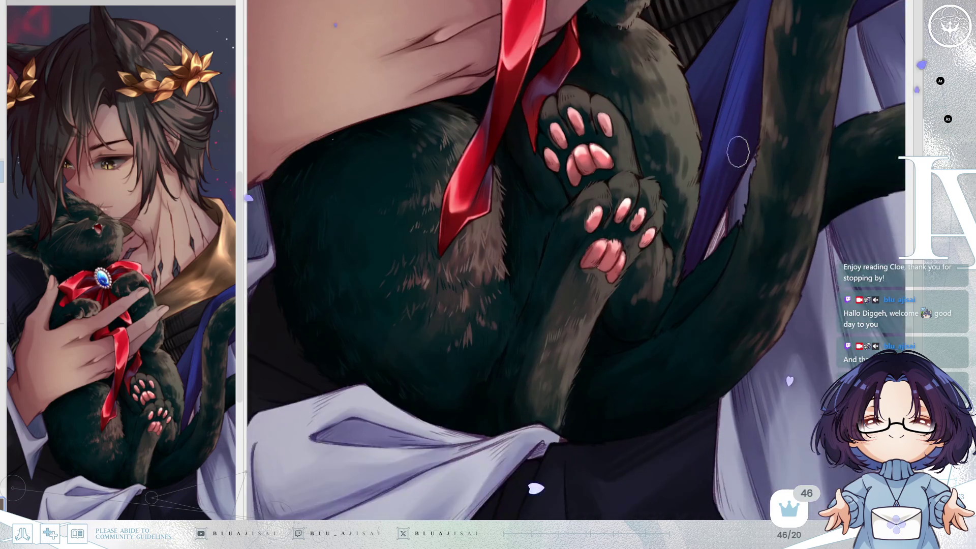
{"action": "scroll", "coordinate": [712, 188], "scroll_direction": "up", "scroll_amount": 2}
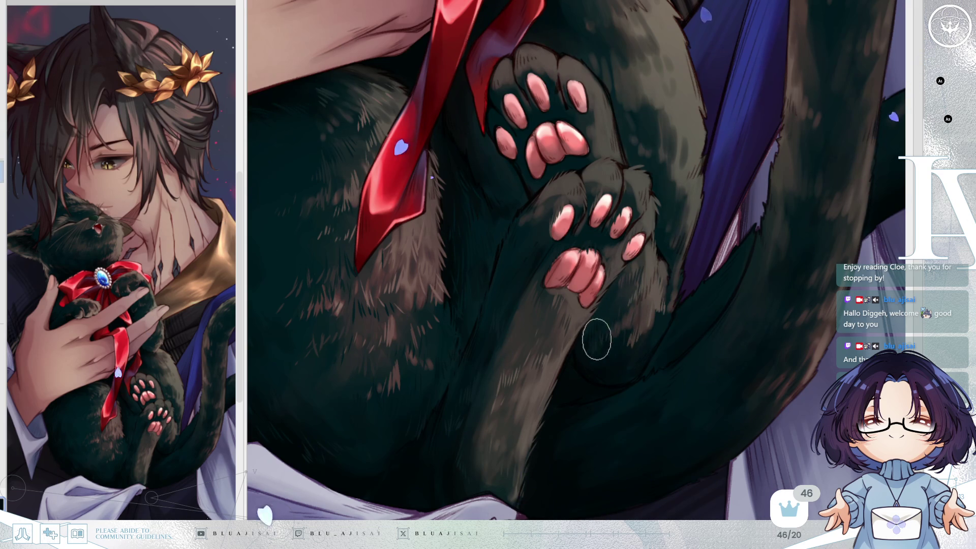
{"action": "left_click_drag", "start_coordinate": [662, 328], "coordinate": [664, 315]}
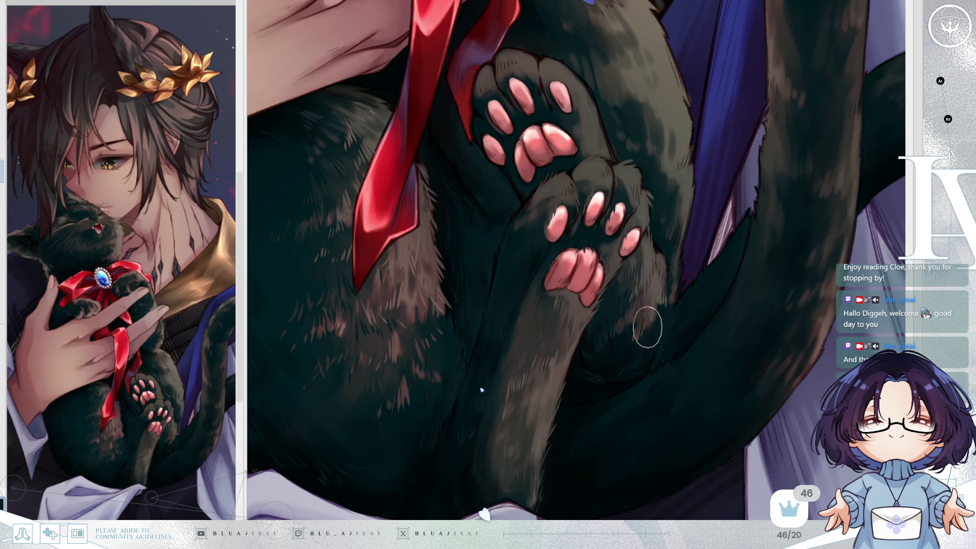
{"action": "mouse_move", "coordinate": [669, 342]}
{"action": "left_mouse_down"}
{"action": "mouse_move", "coordinate": [748, 218]}
{"action": "mouse_move", "coordinate": [725, 294]}
{"action": "mouse_move", "coordinate": [711, 273]}
{"action": "left_mouse_up"}
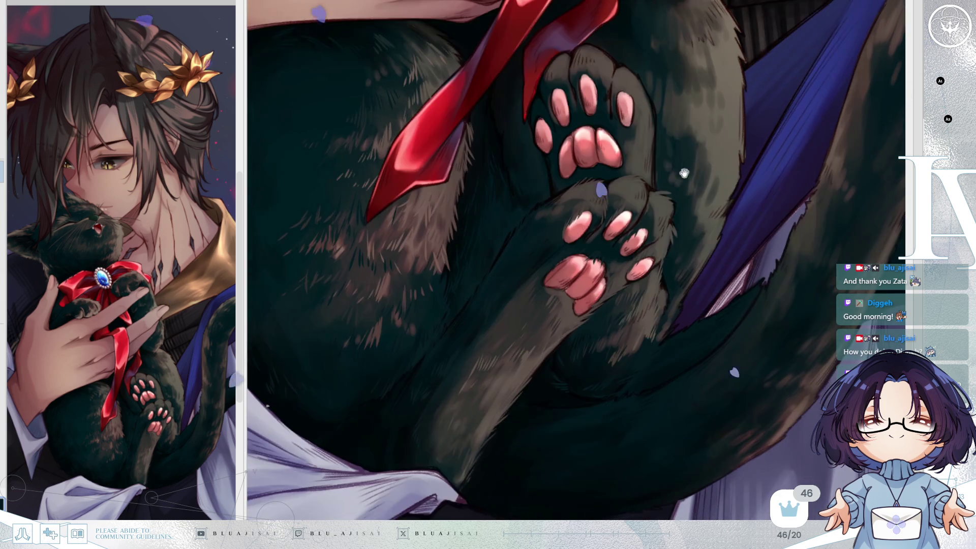
{"action": "mouse_move", "coordinate": [707, 89]}
{"action": "left_mouse_down"}
{"action": "mouse_move", "coordinate": [688, 156]}
{"action": "mouse_move", "coordinate": [579, 288]}
{"action": "left_mouse_up"}
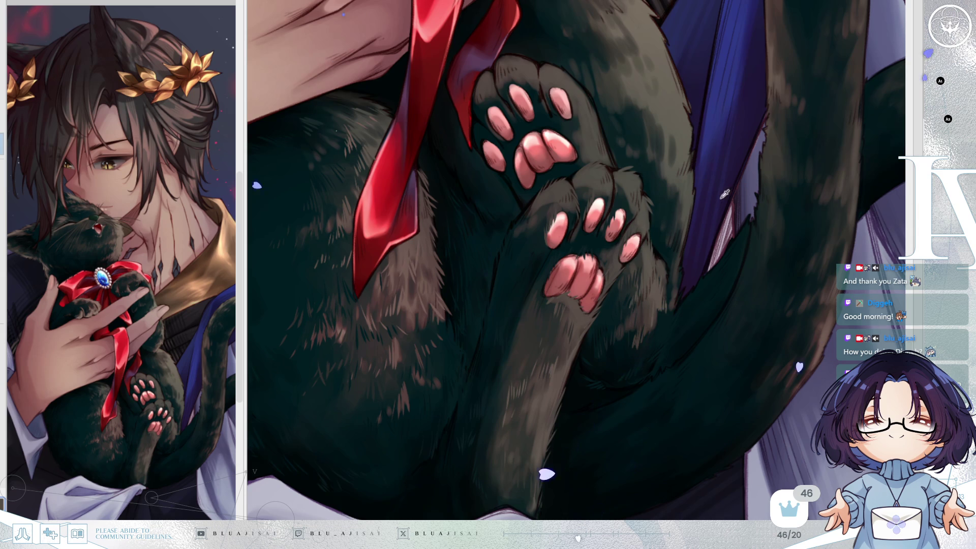
{"action": "left_click_drag", "start_coordinate": [725, 194], "coordinate": [709, 202]}
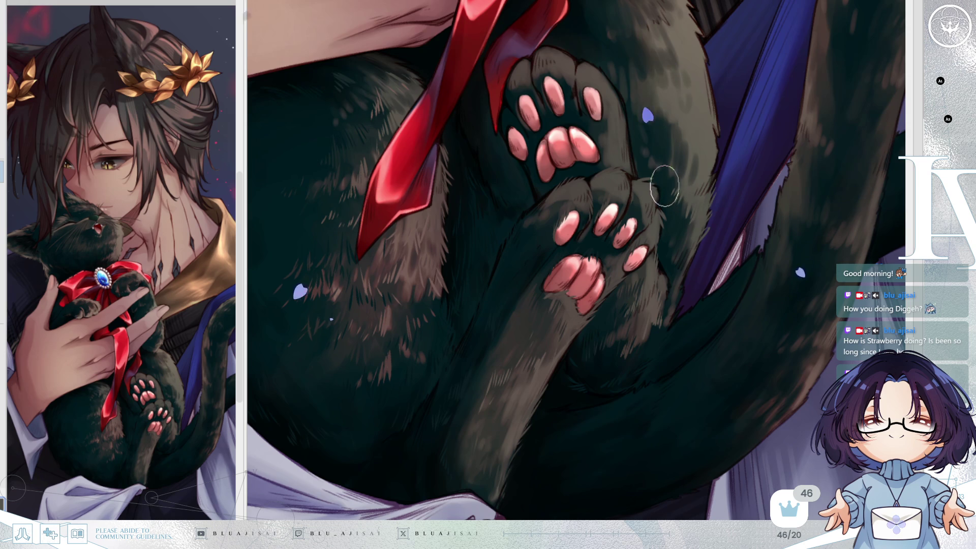
{"action": "mouse_move", "coordinate": [662, 187]}
{"action": "left_mouse_down"}
{"action": "mouse_move", "coordinate": [660, 163]}
{"action": "mouse_move", "coordinate": [541, 168]}
{"action": "mouse_move", "coordinate": [515, 134]}
{"action": "left_mouse_up"}
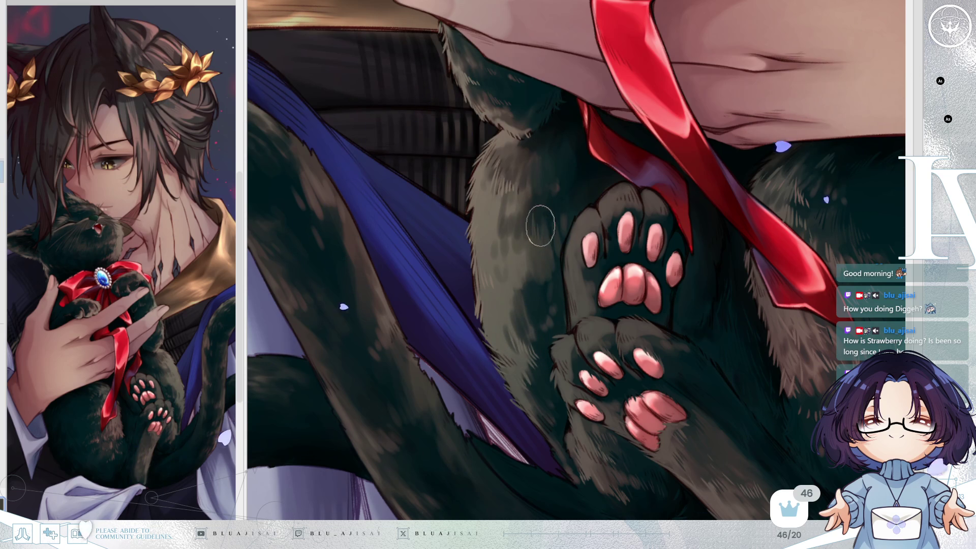
Sample a fur colour and paint brownish highlight strokes on the legs between the pink-padded paws
{"action": "key", "text": "alt"}
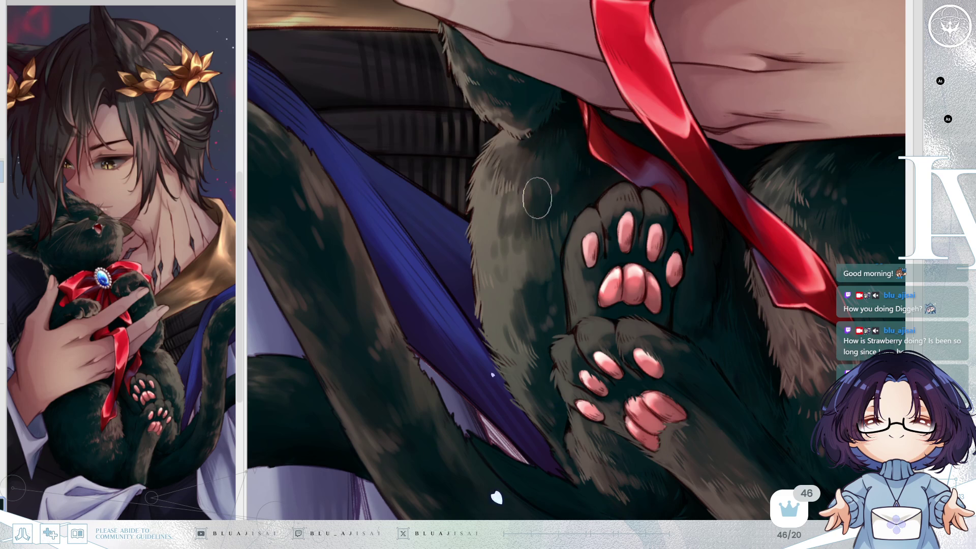
{"action": "key", "text": "asciicircum"}
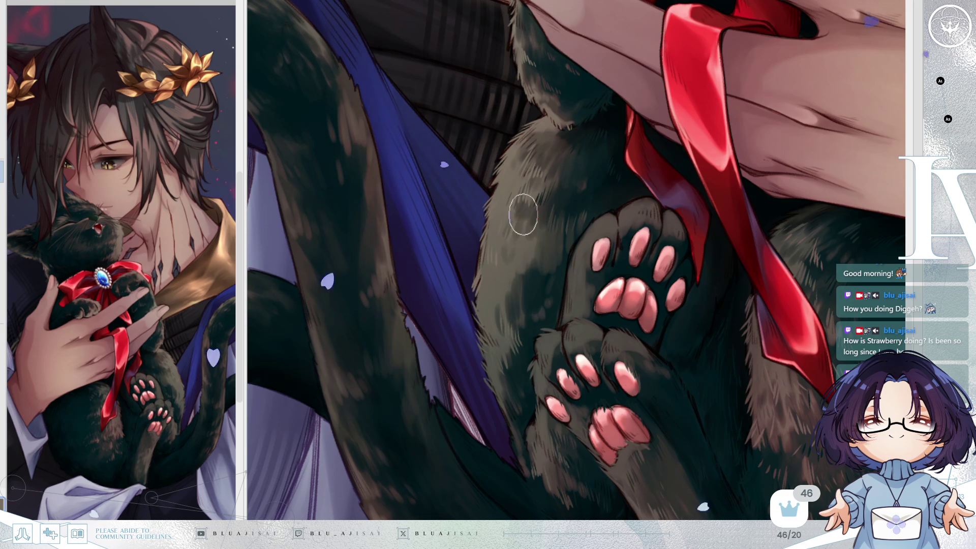
{"action": "key", "text": "h"}
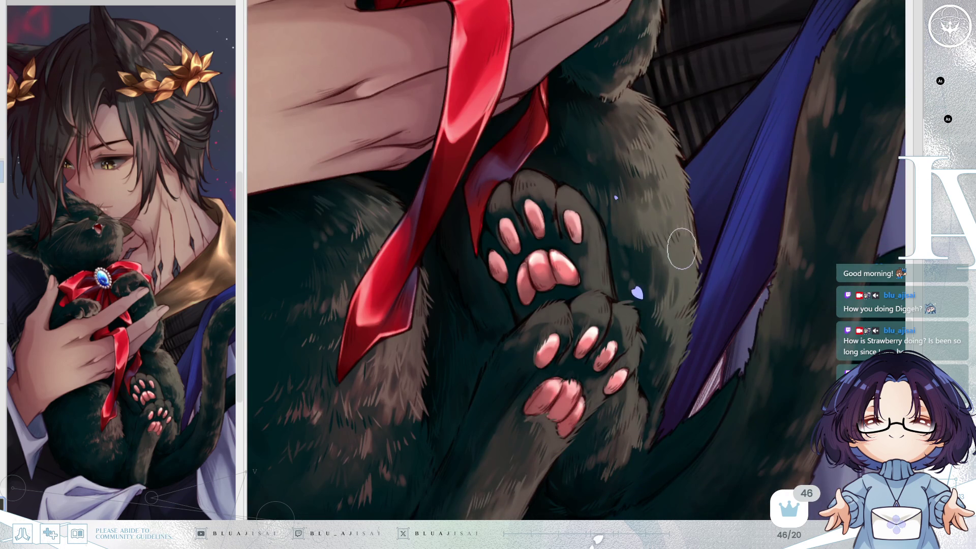
{"action": "left_click_drag", "start_coordinate": [662, 274], "coordinate": [661, 266]}
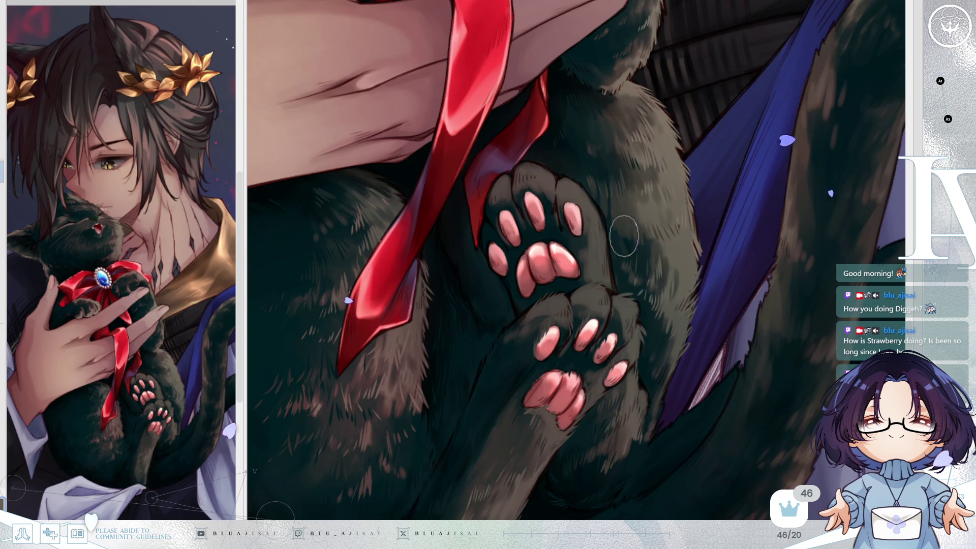
{"action": "key", "text": "h"}
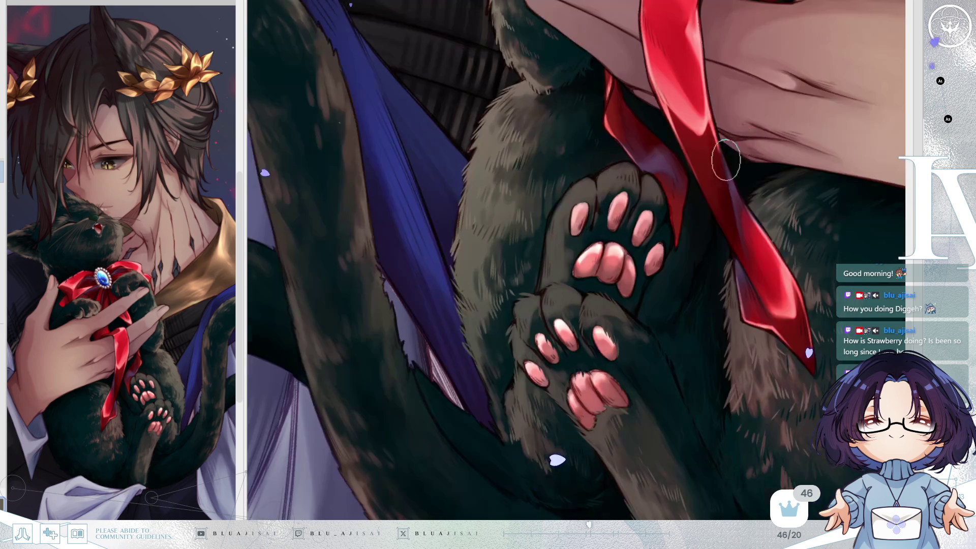
{"action": "scroll", "coordinate": [624, 153], "scroll_direction": "up", "scroll_amount": 1}
{"action": "key", "text": "End"}
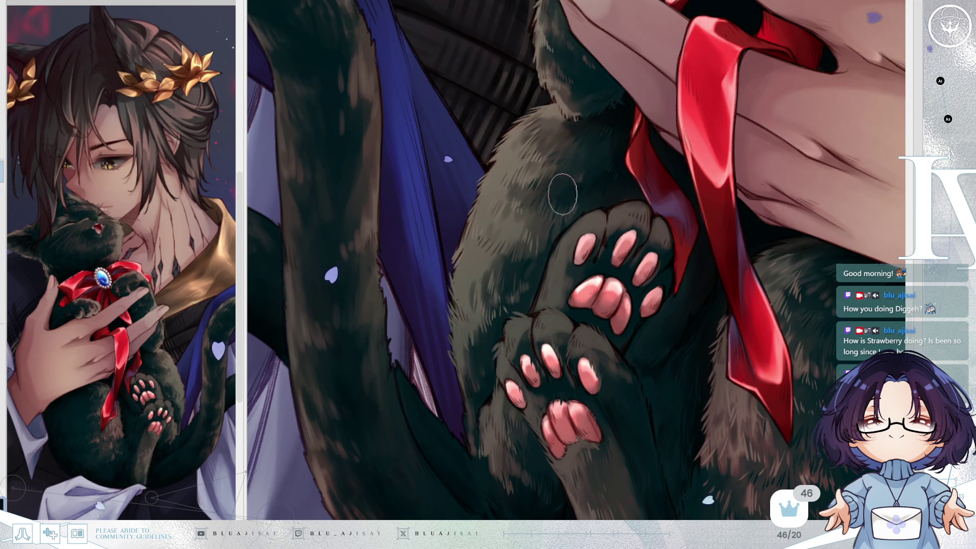
{"action": "scroll", "coordinate": [595, 146], "scroll_direction": "down", "scroll_amount": 2}
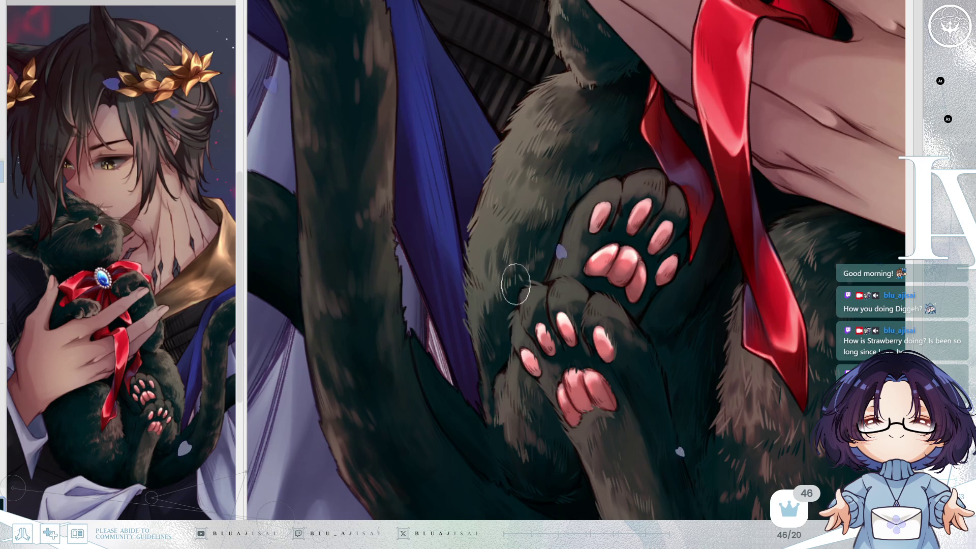
Brush denser brownish fur streaks on the lower legs, then bring the tail and drapery into view
{"action": "mouse_move", "coordinate": [633, 134]}
{"action": "left_mouse_down"}
{"action": "mouse_move", "coordinate": [656, 139]}
{"action": "mouse_move", "coordinate": [659, 180]}
{"action": "left_mouse_up"}
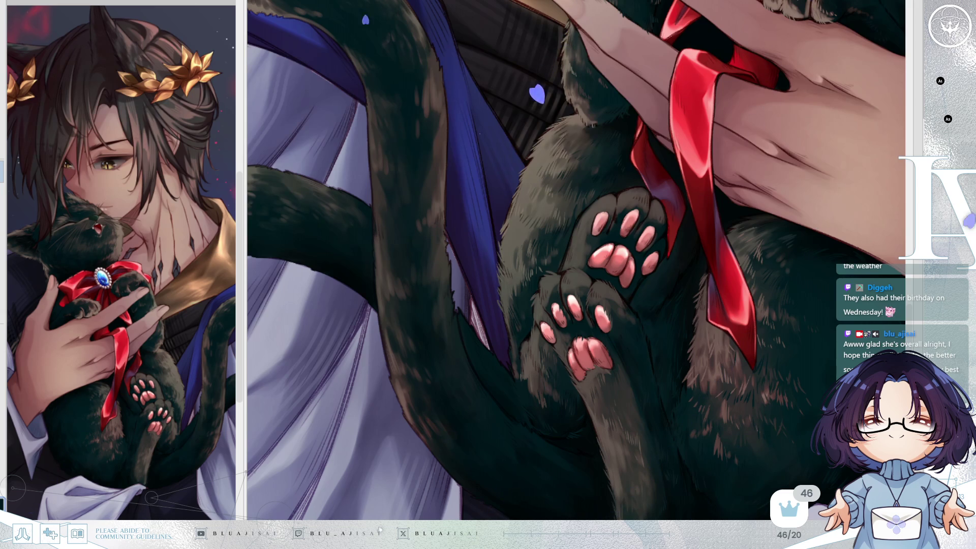
{"action": "scroll", "coordinate": [518, 201], "scroll_direction": "up", "scroll_amount": 2}
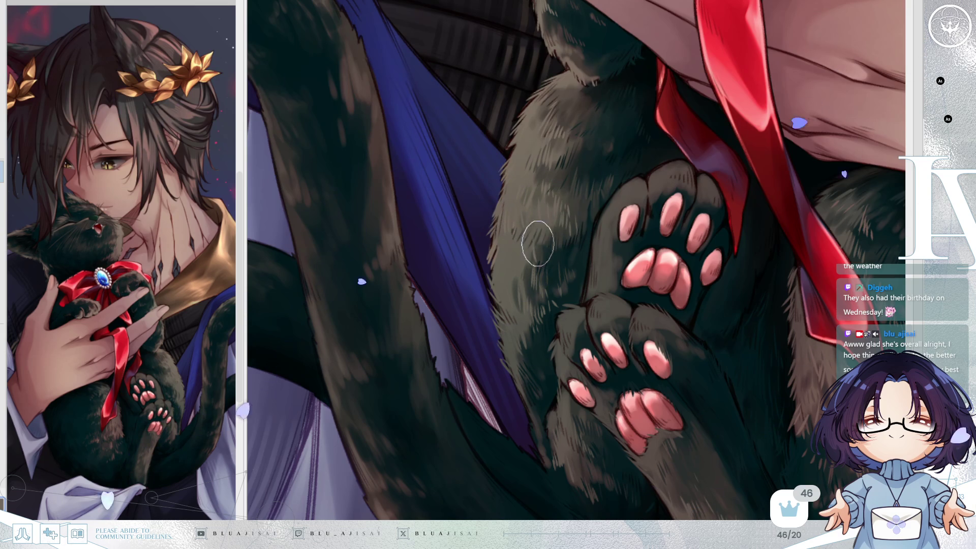
{"action": "scroll", "coordinate": [556, 261], "scroll_direction": "down", "scroll_amount": 2}
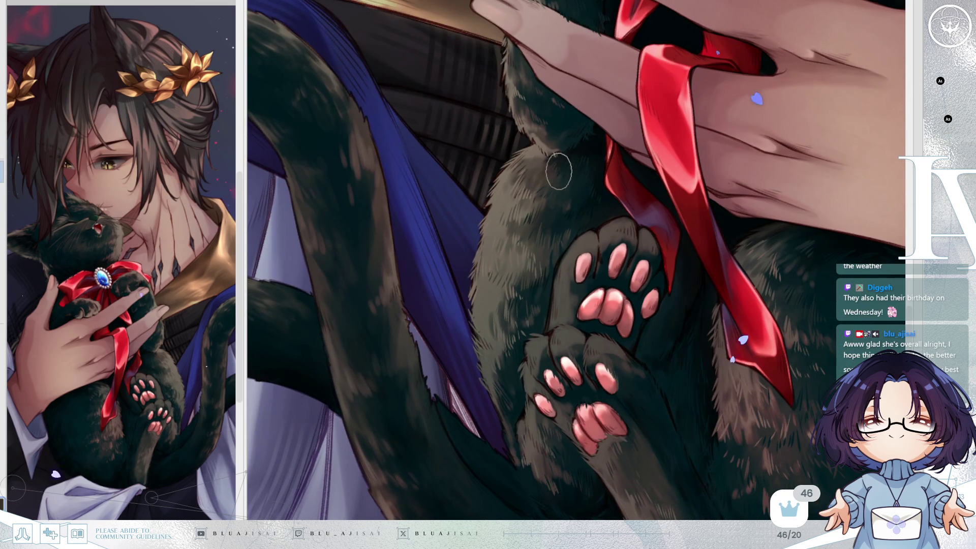
{"action": "scroll", "coordinate": [594, 178], "scroll_direction": "down", "scroll_amount": 3}
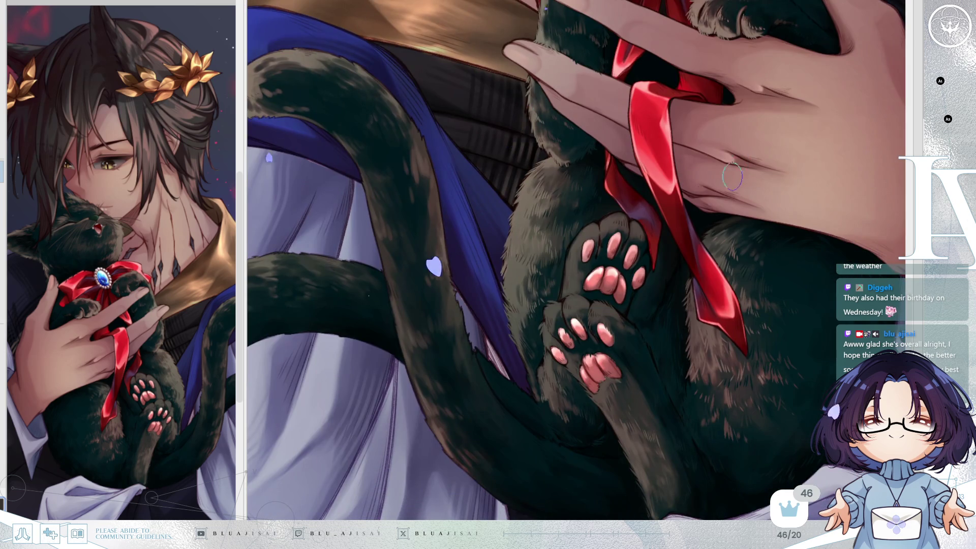
{"action": "scroll", "coordinate": [627, 228], "scroll_direction": "up", "scroll_amount": 3}
{"action": "scroll", "coordinate": [628, 229], "scroll_direction": "up", "scroll_amount": 1}
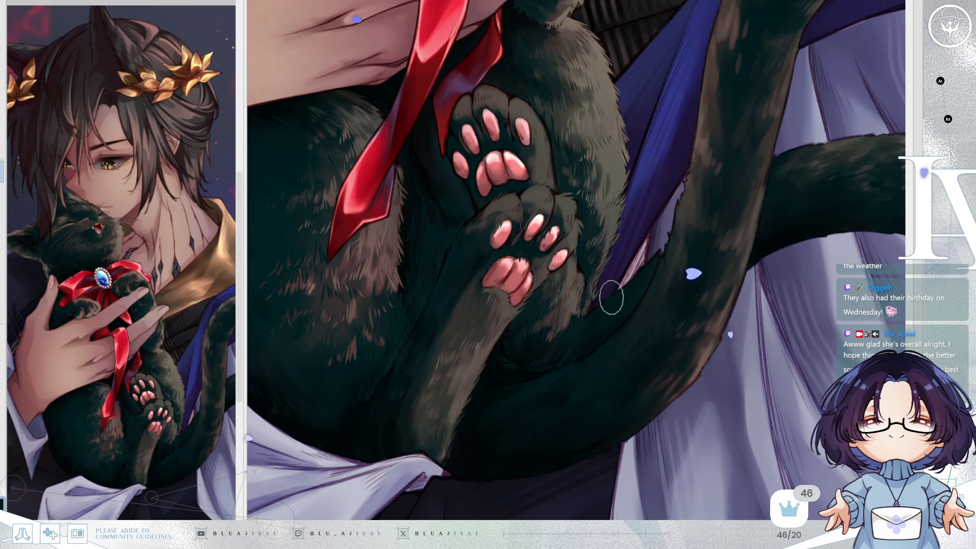
{"action": "mouse_move", "coordinate": [650, 257]}
{"action": "left_mouse_down"}
{"action": "mouse_move", "coordinate": [519, 323]}
{"action": "mouse_move", "coordinate": [654, 269]}
{"action": "mouse_move", "coordinate": [621, 236]}
{"action": "mouse_move", "coordinate": [607, 294]}
{"action": "left_mouse_up"}
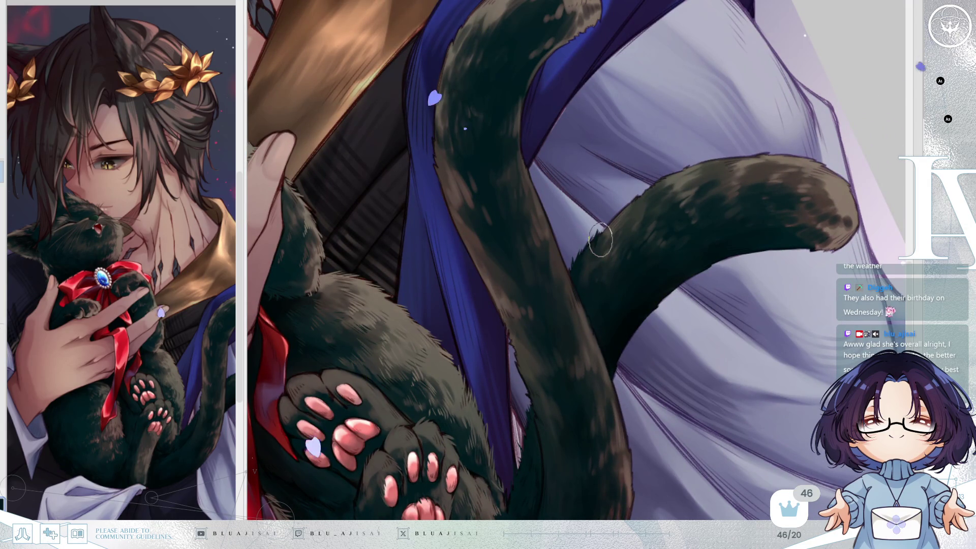
Shade the upper-left edge of the upright tail with dark fur
{"action": "left_click_drag", "start_coordinate": [601, 239], "coordinate": [601, 200]}
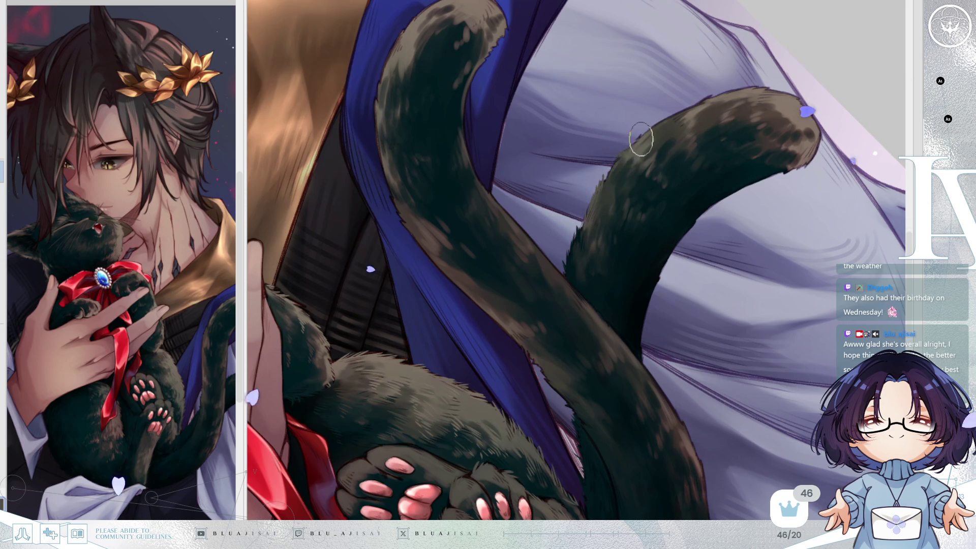
{"action": "key", "text": "Delete"}
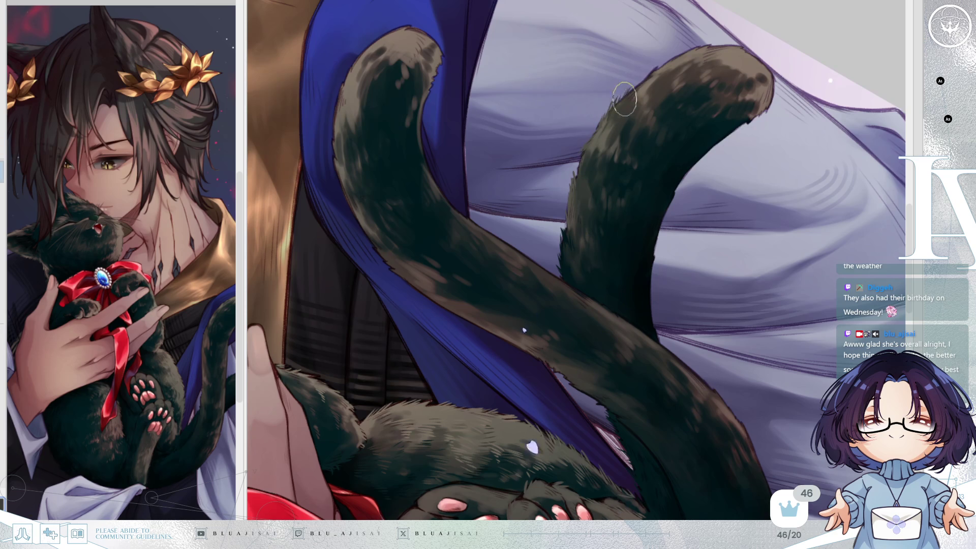
{"action": "mouse_move", "coordinate": [618, 114]}
{"action": "left_mouse_down"}
{"action": "mouse_move", "coordinate": [627, 109]}
{"action": "mouse_move", "coordinate": [630, 145]}
{"action": "left_mouse_up"}
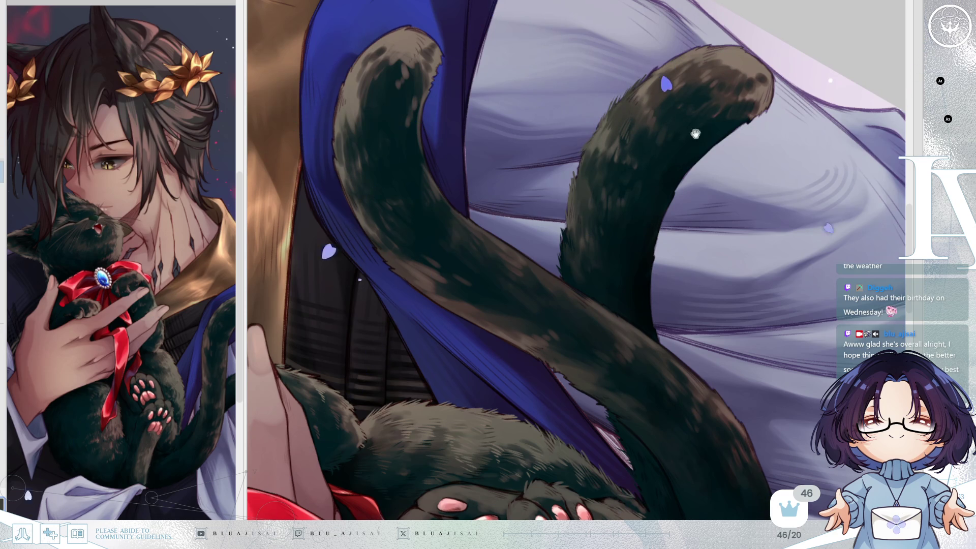
{"action": "left_click_drag", "start_coordinate": [695, 133], "coordinate": [656, 126]}
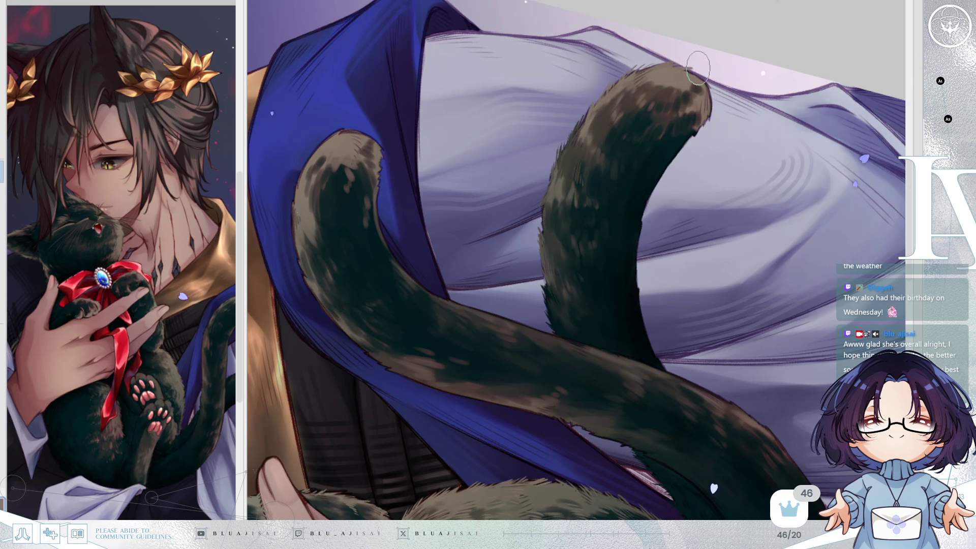
{"action": "key", "text": "End"}
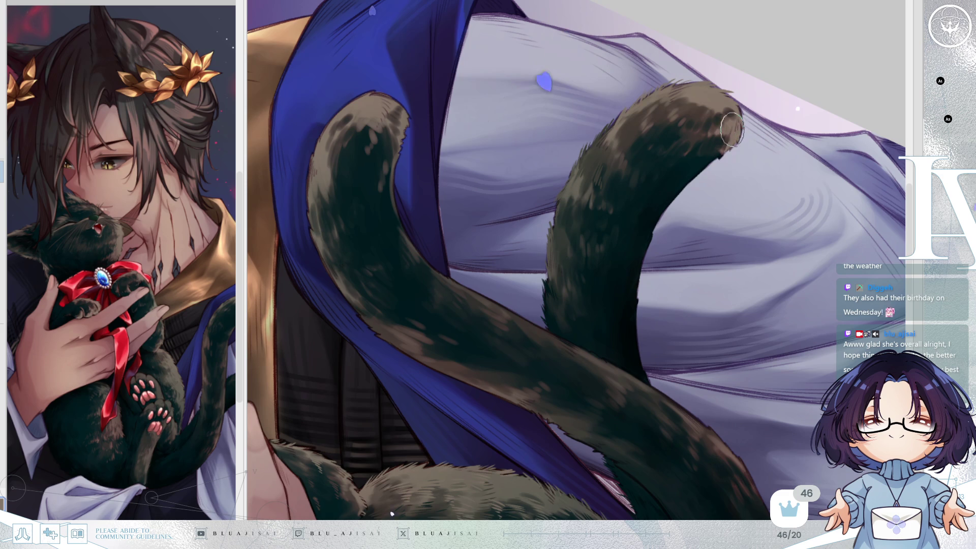
{"action": "key", "text": "Delete"}
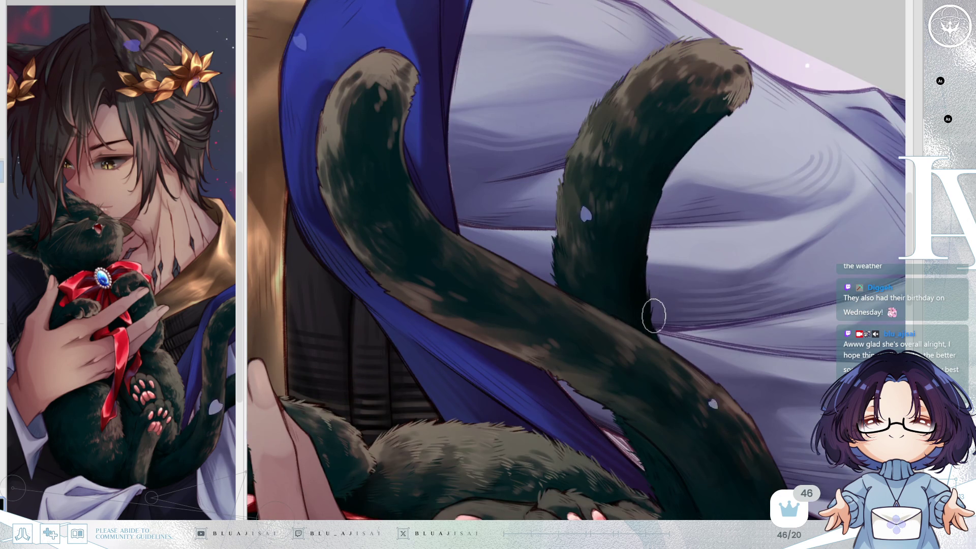
Add faint fur strands along the tail's right edge, then move toward the lower hanging tail
{"action": "left_click_drag", "start_coordinate": [656, 327], "coordinate": [654, 311]}
{"action": "mouse_move", "coordinate": [653, 254]}
{"action": "left_mouse_down"}
{"action": "mouse_move", "coordinate": [638, 258]}
{"action": "mouse_move", "coordinate": [659, 194]}
{"action": "left_mouse_up"}
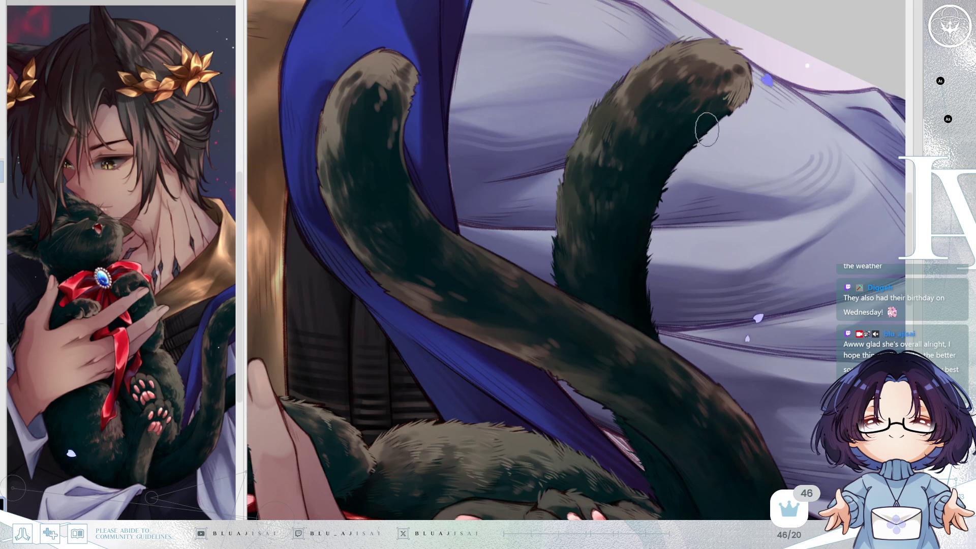
{"action": "left_click_drag", "start_coordinate": [763, 101], "coordinate": [725, 140]}
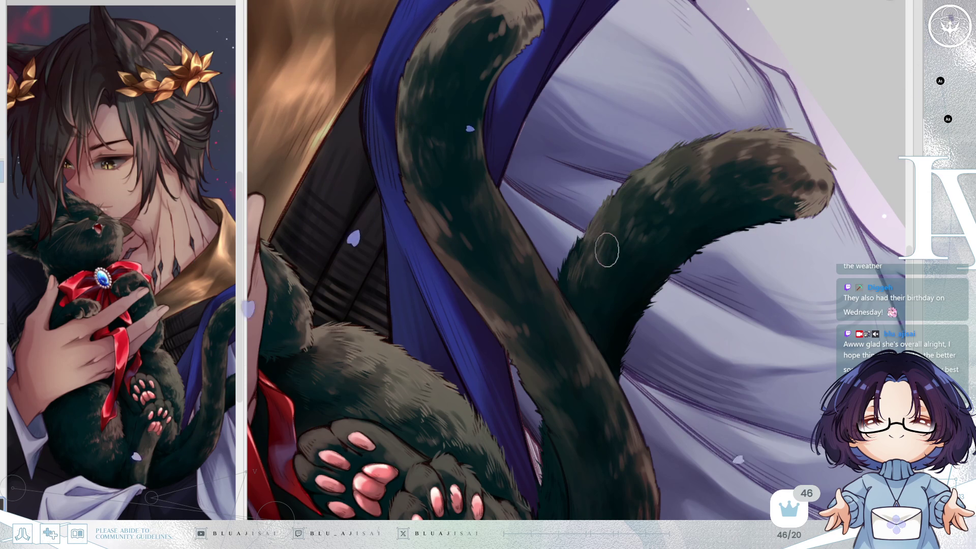
{"action": "left_click_drag", "start_coordinate": [621, 272], "coordinate": [608, 205]}
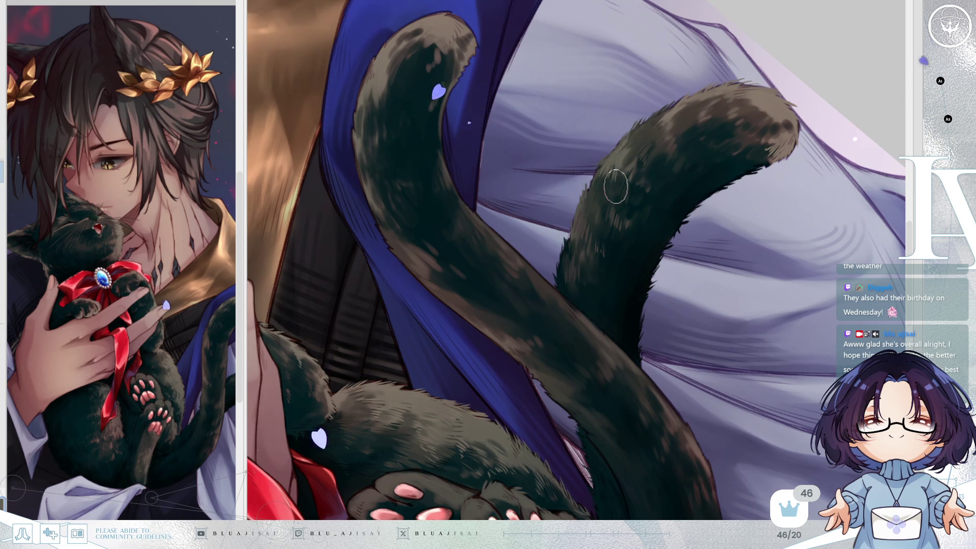
{"action": "mouse_move", "coordinate": [718, 150]}
{"action": "left_mouse_down"}
{"action": "mouse_move", "coordinate": [612, 268]}
{"action": "mouse_move", "coordinate": [628, 200]}
{"action": "mouse_move", "coordinate": [485, 238]}
{"action": "left_mouse_up"}
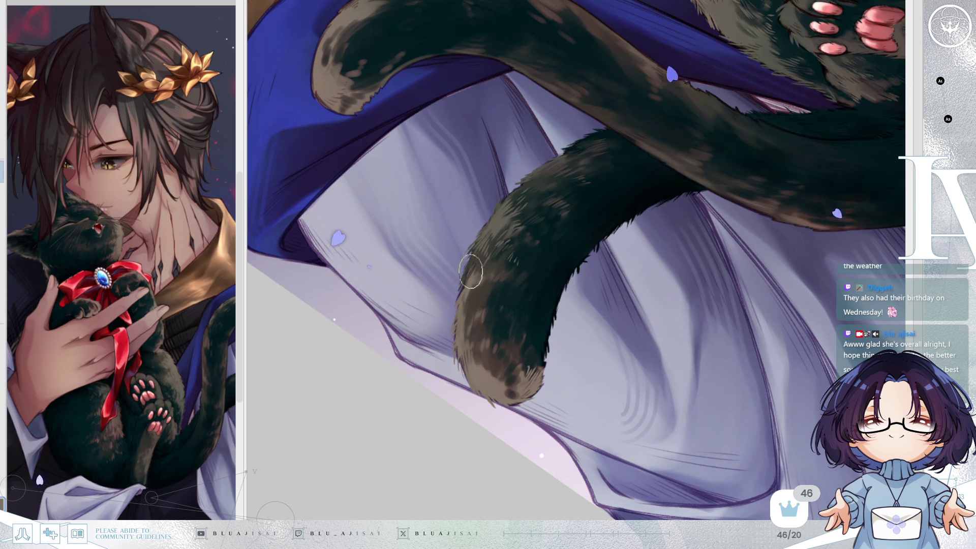
Sample the tail's fur colour and paint strands on the lower hanging tail at rotated angles
{"action": "key", "text": "alt"}
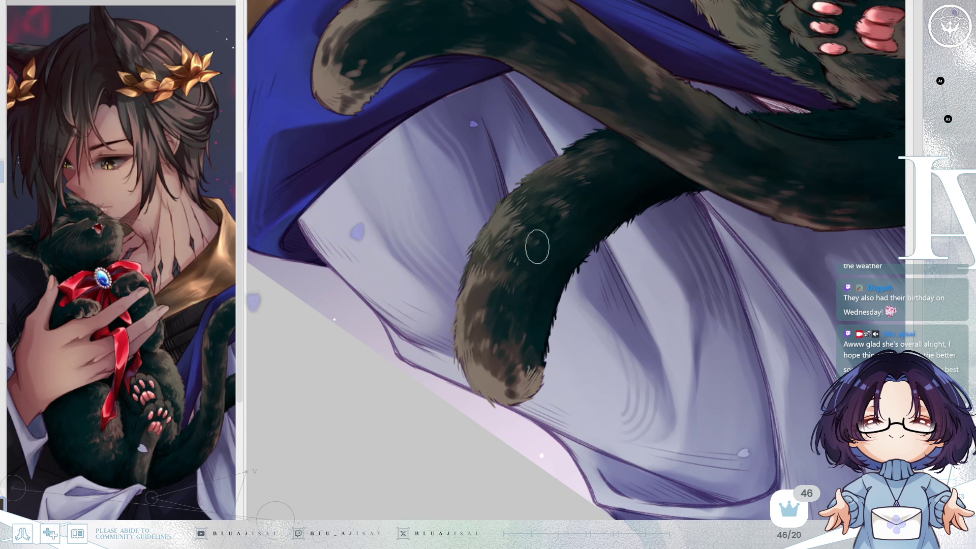
{"action": "scroll", "coordinate": [594, 208], "scroll_direction": "down", "scroll_amount": 1}
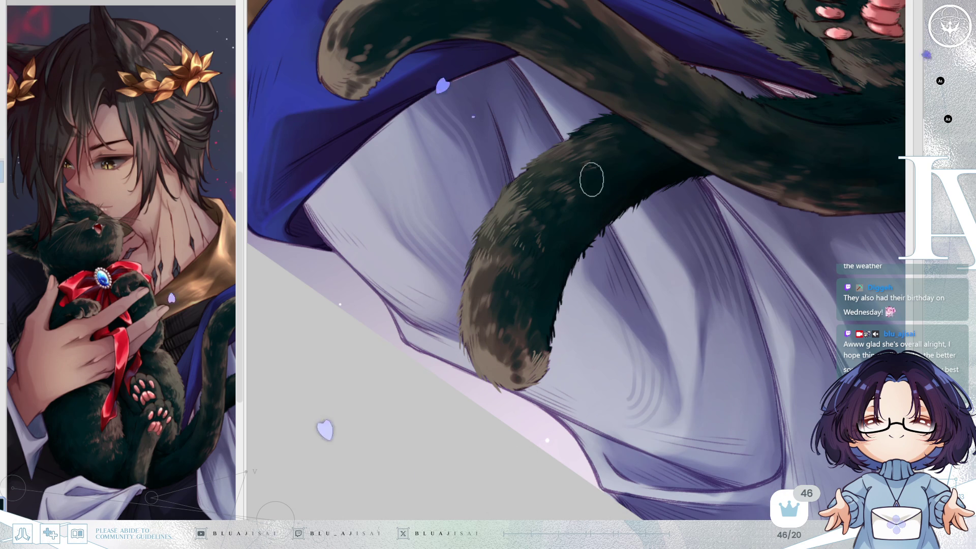
{"action": "key", "text": "minus"}
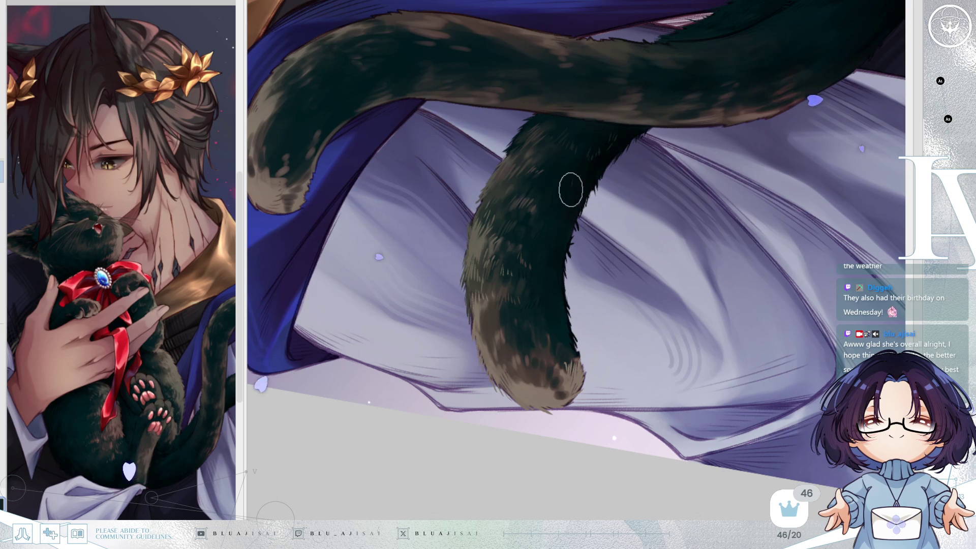
{"action": "key", "text": "minus"}
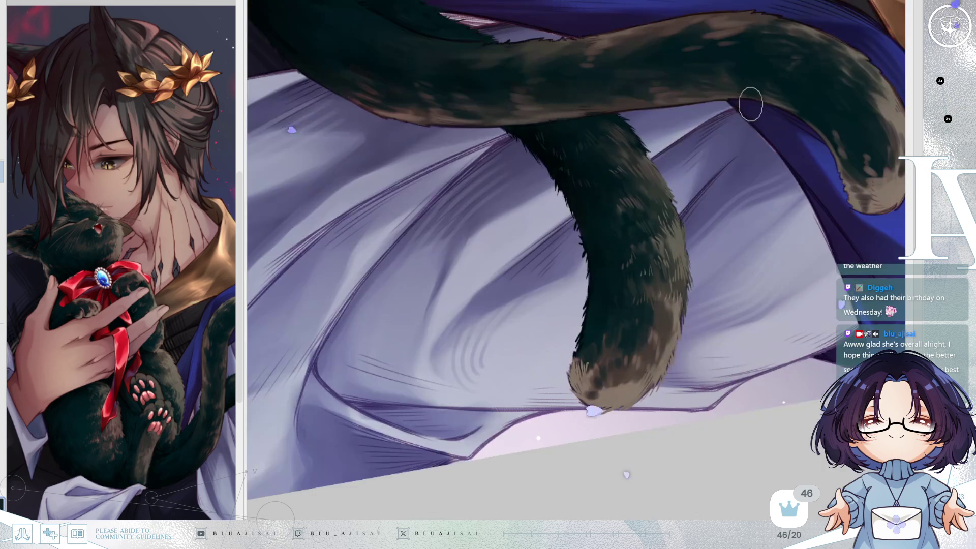
{"action": "key", "text": "End"}
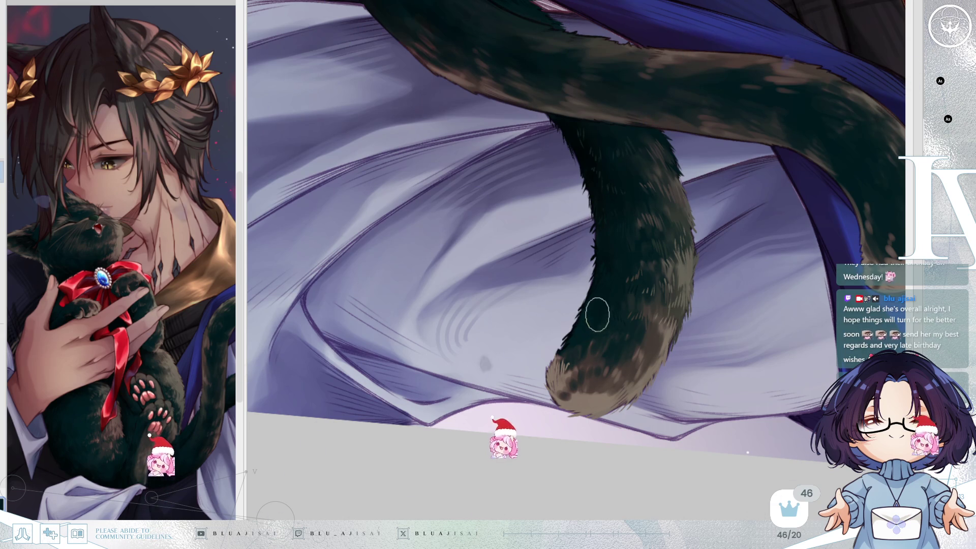
{"action": "scroll", "coordinate": [610, 308], "scroll_direction": "down", "scroll_amount": 2}
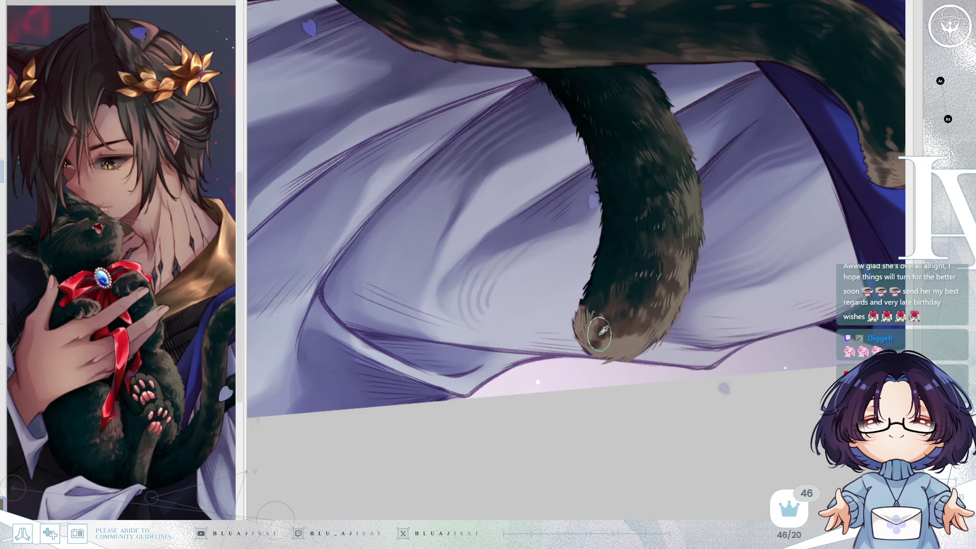
Check the tail mirrored, add more strokes, then zoom out to the cat and coat
{"action": "key", "text": "Home"}
{"action": "key", "text": "Insert"}
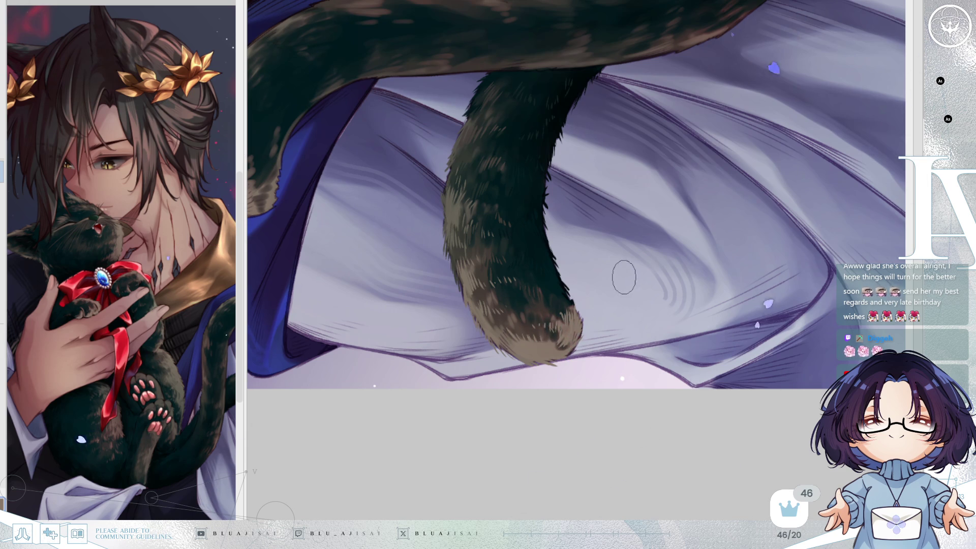
{"action": "key", "text": "h"}
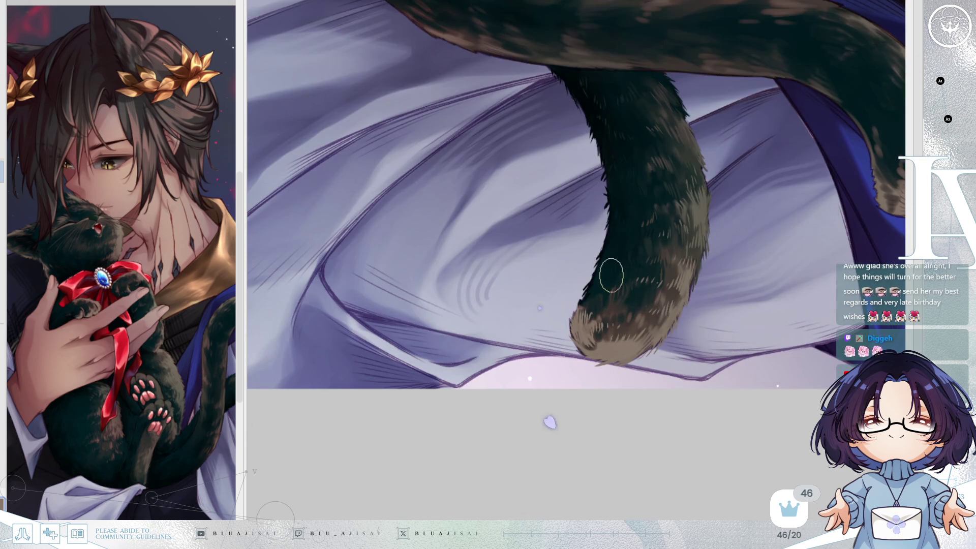
{"action": "key", "text": "End"}
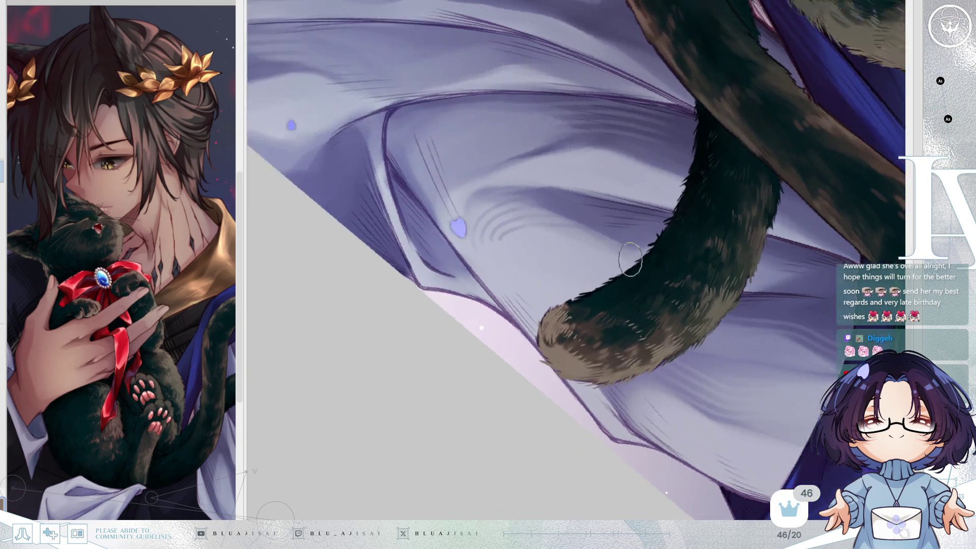
{"action": "key", "text": "Delete"}
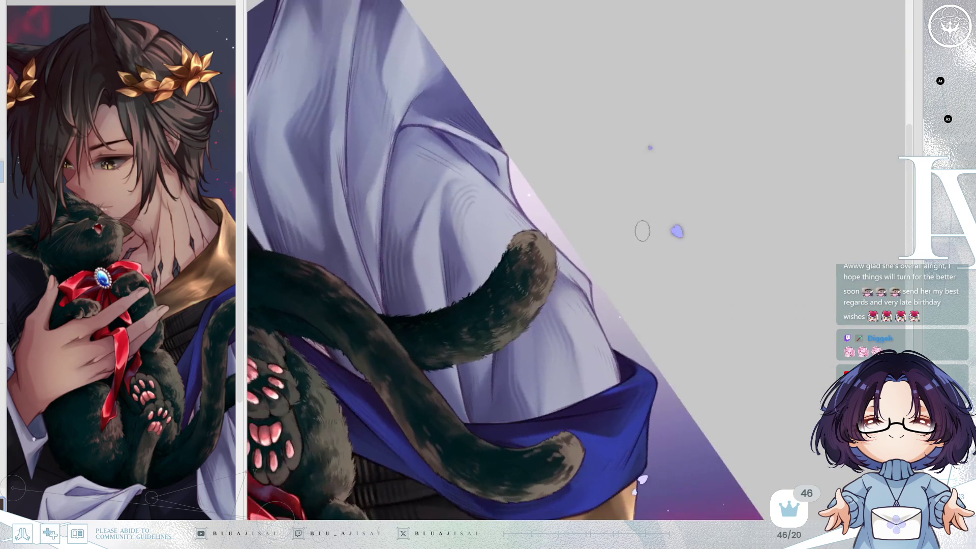
{"action": "mouse_move", "coordinate": [624, 274]}
{"action": "left_mouse_down"}
{"action": "mouse_move", "coordinate": [636, 261]}
{"action": "mouse_move", "coordinate": [475, 399]}
{"action": "mouse_move", "coordinate": [780, 236]}
{"action": "mouse_move", "coordinate": [569, 234]}
{"action": "mouse_move", "coordinate": [752, 235]}
{"action": "mouse_move", "coordinate": [688, 249]}
{"action": "left_mouse_up"}
{"action": "scroll", "coordinate": [688, 249], "scroll_direction": "down", "scroll_amount": 3}
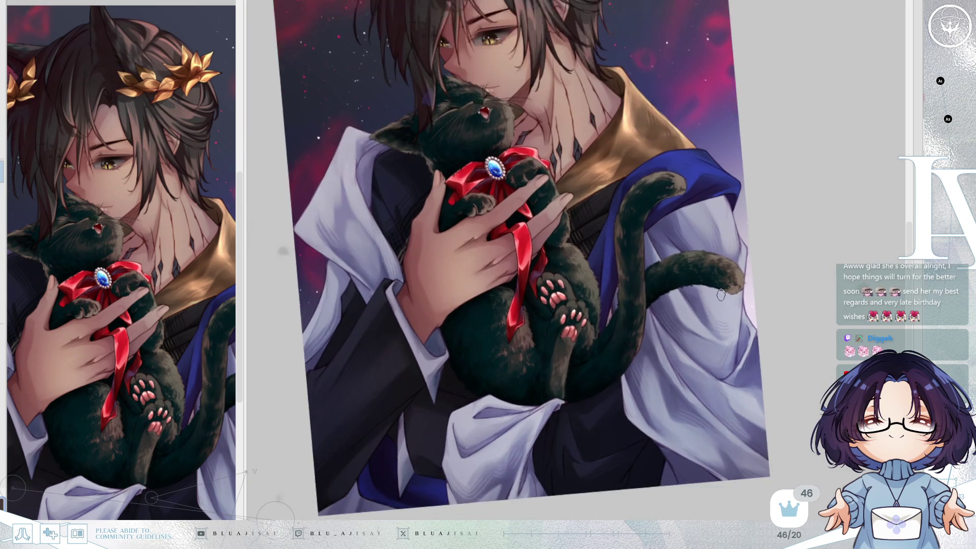
Give the pink toe beans glossy highlights and crisp outlines, and streak dark fur around both paws
{"action": "scroll", "coordinate": [721, 296], "scroll_direction": "up", "scroll_amount": 5}
{"action": "scroll", "coordinate": [683, 270], "scroll_direction": "up", "scroll_amount": 5}
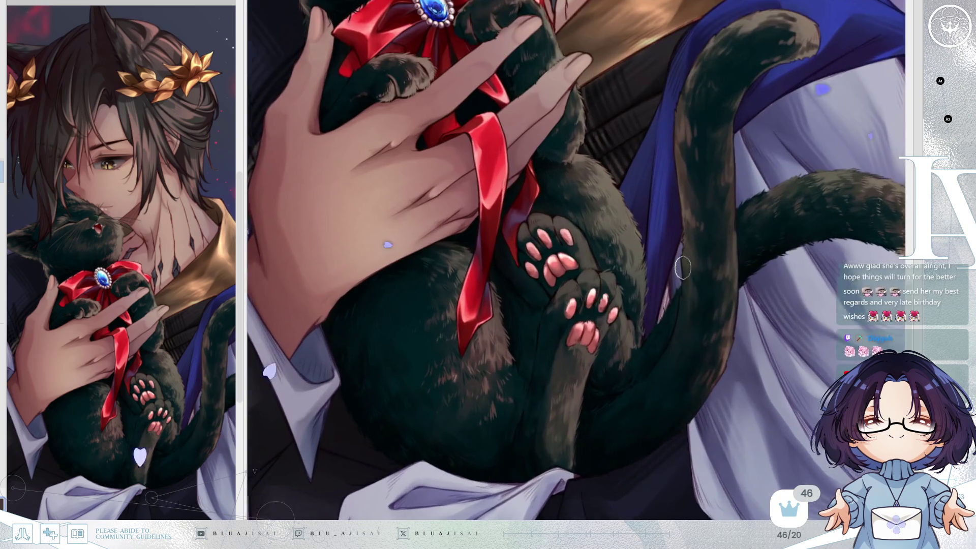
{"action": "scroll", "coordinate": [634, 265], "scroll_direction": "up", "scroll_amount": 3}
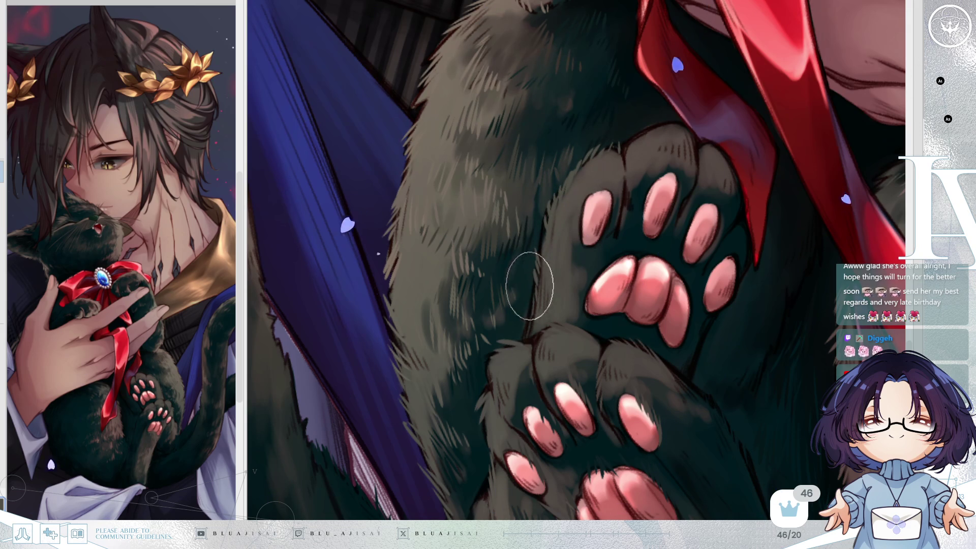
{"action": "scroll", "coordinate": [529, 315], "scroll_direction": "down", "scroll_amount": 1}
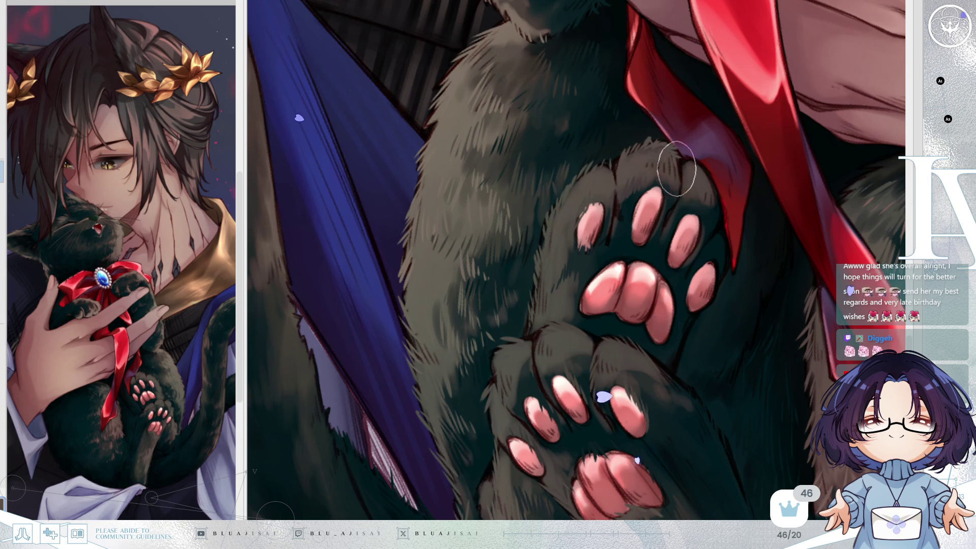
{"action": "key", "text": "minus"}
{"action": "key", "text": "h"}
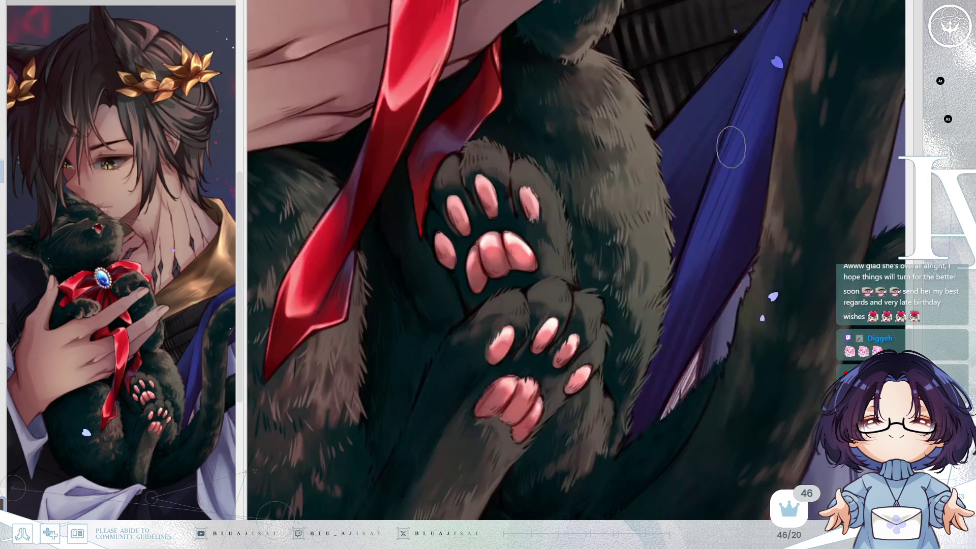
{"action": "key", "text": "plus"}
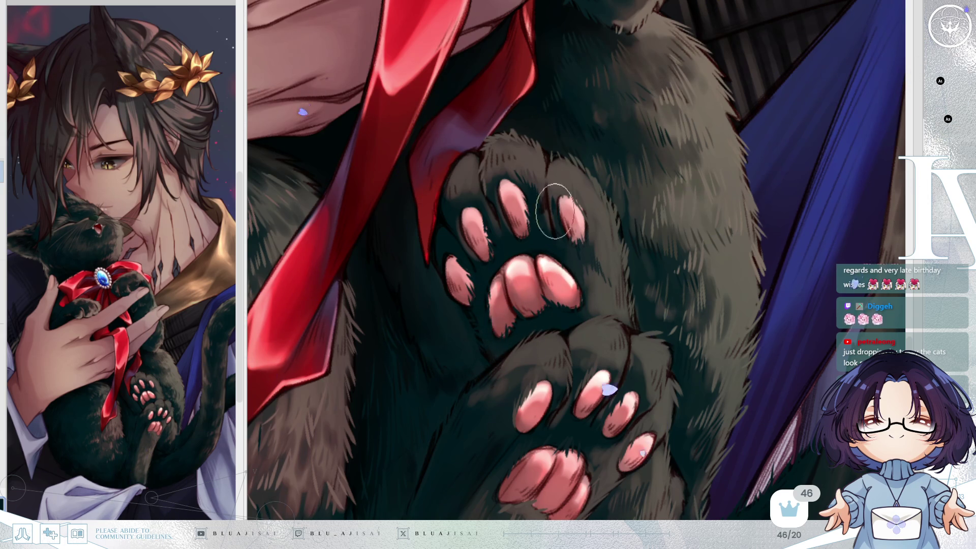
{"action": "key", "text": "m"}
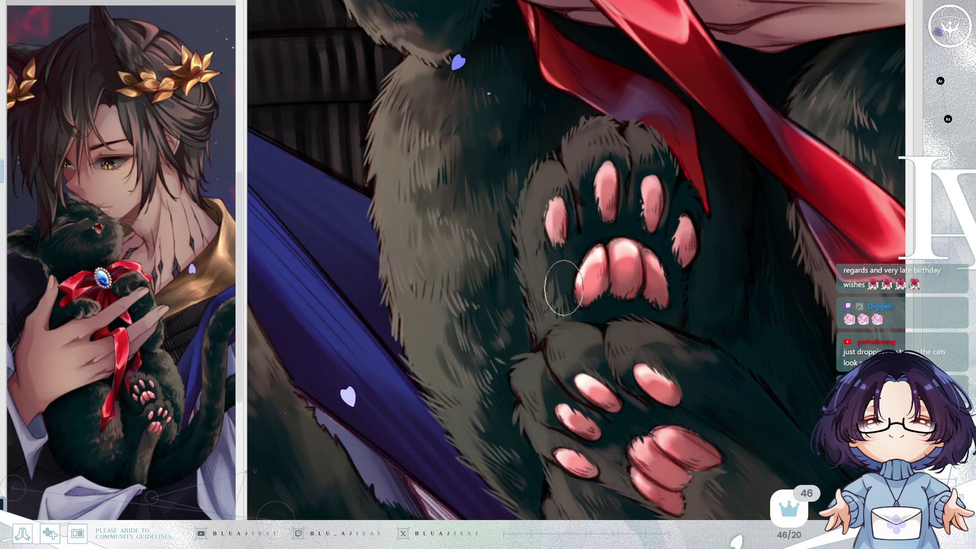
{"action": "scroll", "coordinate": [725, 213], "scroll_direction": "down", "scroll_amount": 2}
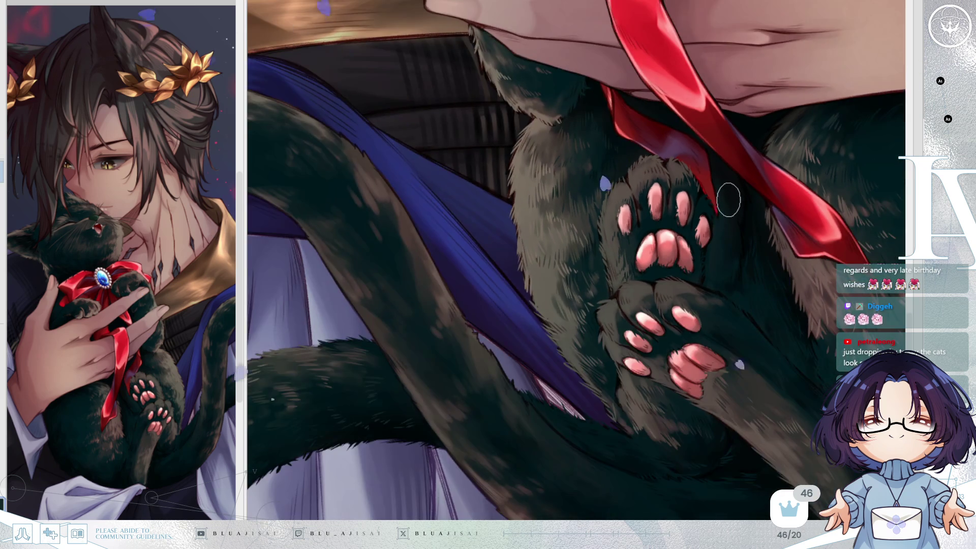
Paint a lighter, brownish fuzzy tip on the lower tail over the white cloth
{"action": "scroll", "coordinate": [728, 200], "scroll_direction": "down", "scroll_amount": 3}
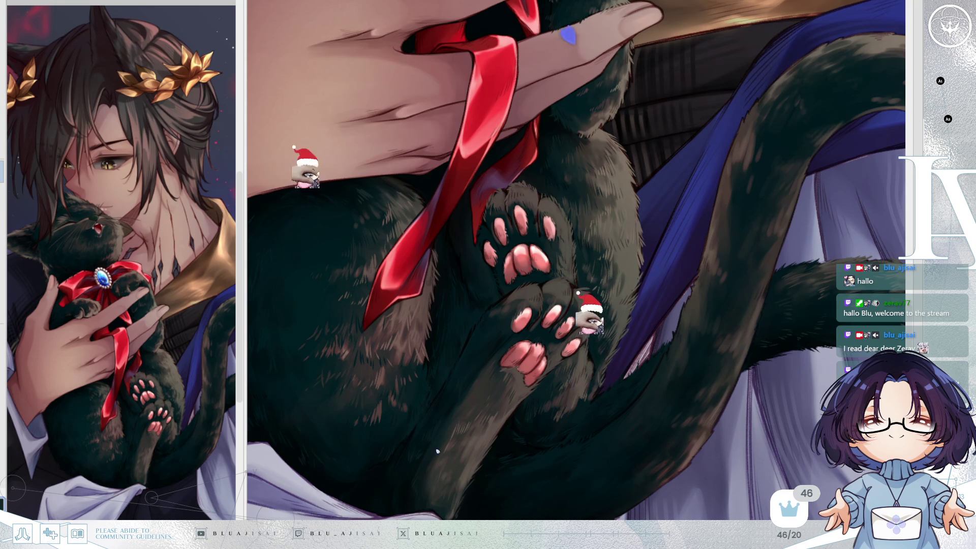
{"action": "left_click_drag", "start_coordinate": [660, 493], "coordinate": [490, 458]}
{"action": "mouse_move", "coordinate": [580, 481]}
{"action": "left_mouse_down"}
{"action": "mouse_move", "coordinate": [556, 431]}
{"action": "mouse_move", "coordinate": [636, 305]}
{"action": "mouse_move", "coordinate": [733, 356]}
{"action": "left_mouse_up"}
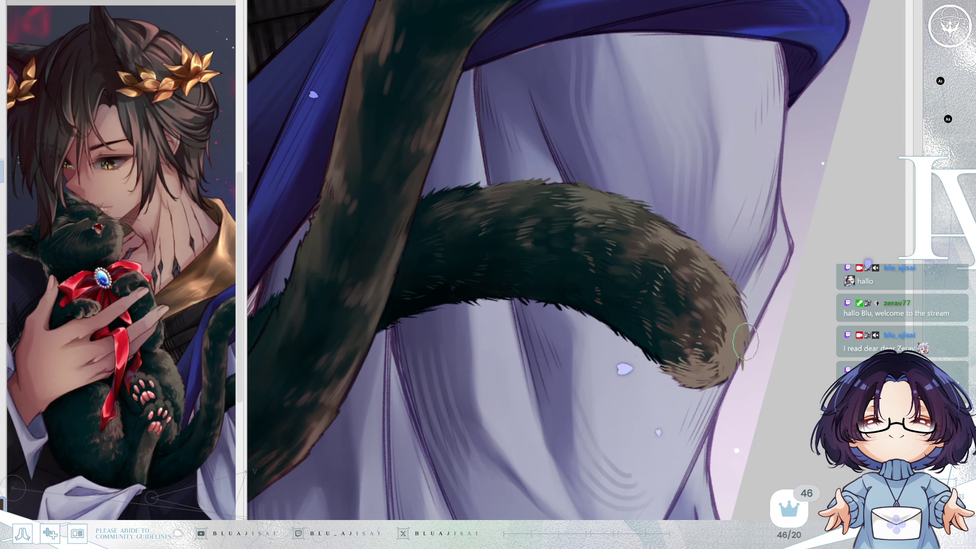
{"action": "scroll", "coordinate": [796, 279], "scroll_direction": "down", "scroll_amount": 1}
{"action": "scroll", "coordinate": [555, 351], "scroll_direction": "up", "scroll_amount": 4}
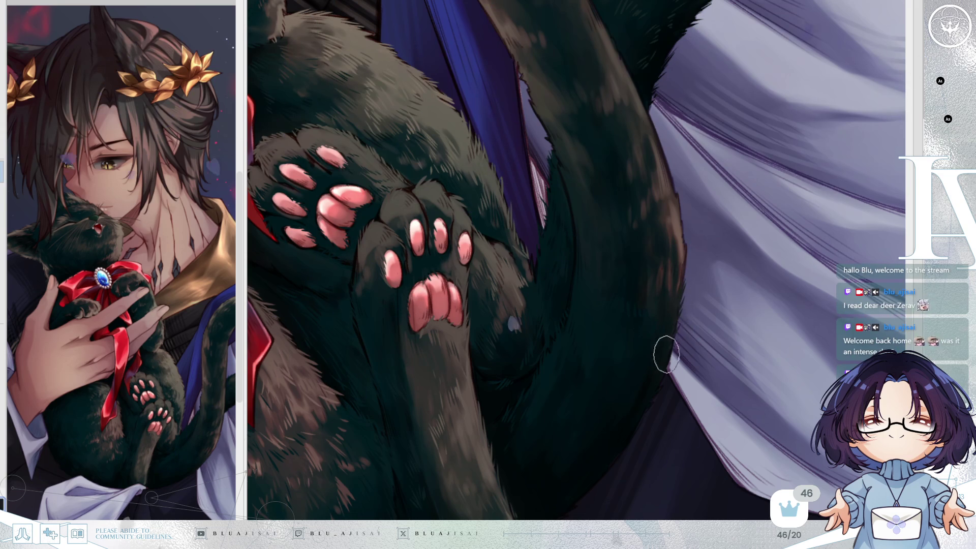
{"action": "left_click_drag", "start_coordinate": [655, 361], "coordinate": [664, 328]}
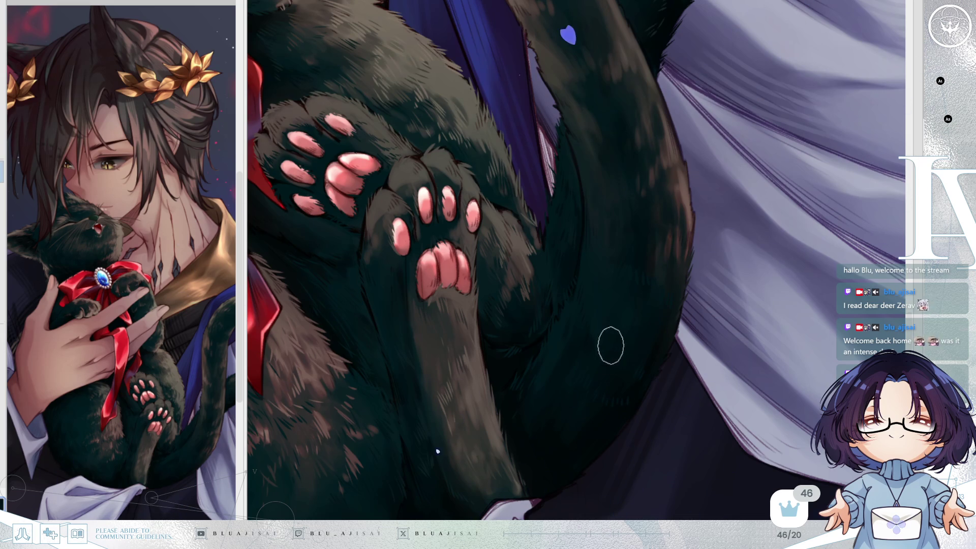
{"action": "left_click_drag", "start_coordinate": [601, 416], "coordinate": [688, 366]}
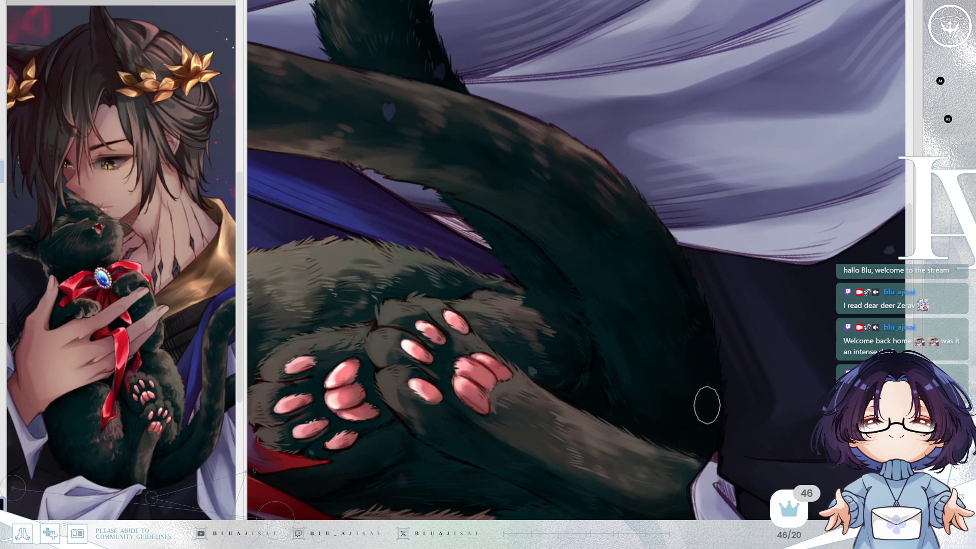
{"action": "key", "text": "End"}
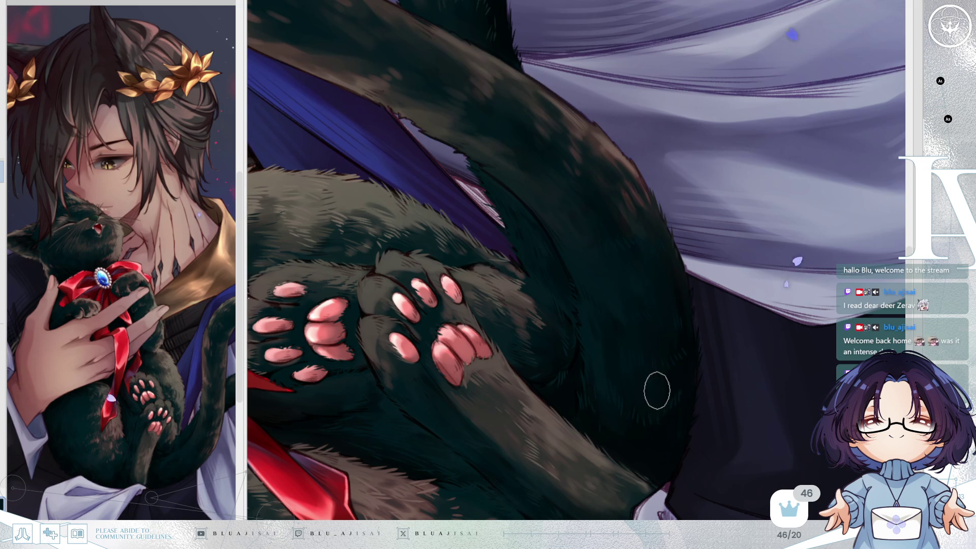
{"action": "key", "text": "h"}
{"action": "key", "text": "minus"}
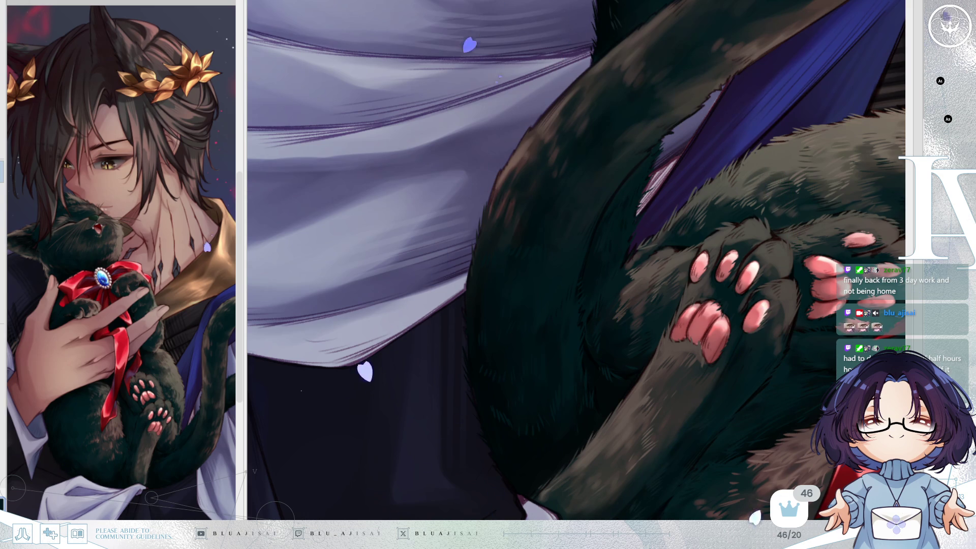
Paint light fur strands along the cat's leg fur edge, angling and mirroring the canvas
{"action": "left_click_drag", "start_coordinate": [581, 212], "coordinate": [526, 248]}
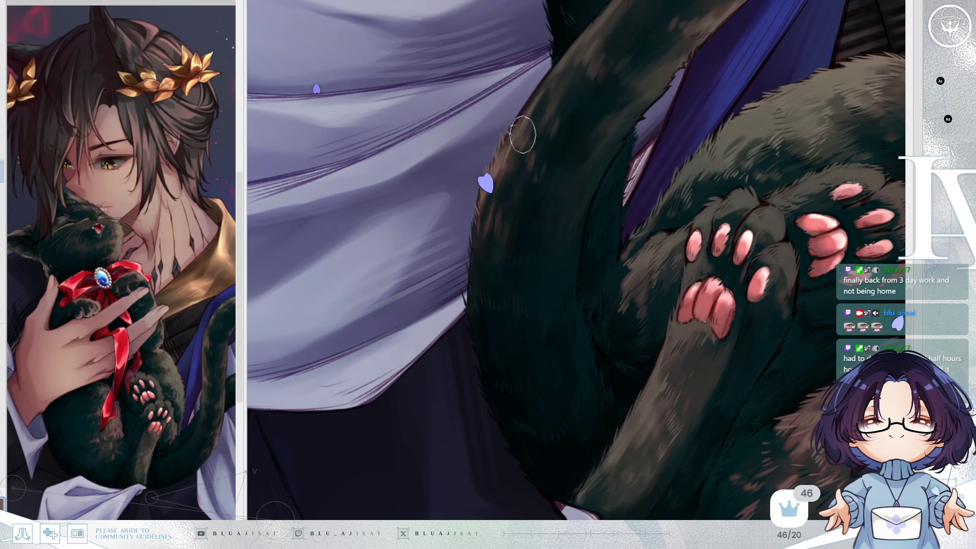
{"action": "mouse_move", "coordinate": [497, 184]}
{"action": "left_mouse_down"}
{"action": "mouse_move", "coordinate": [505, 175]}
{"action": "mouse_move", "coordinate": [486, 207]}
{"action": "mouse_move", "coordinate": [587, 160]}
{"action": "left_mouse_up"}
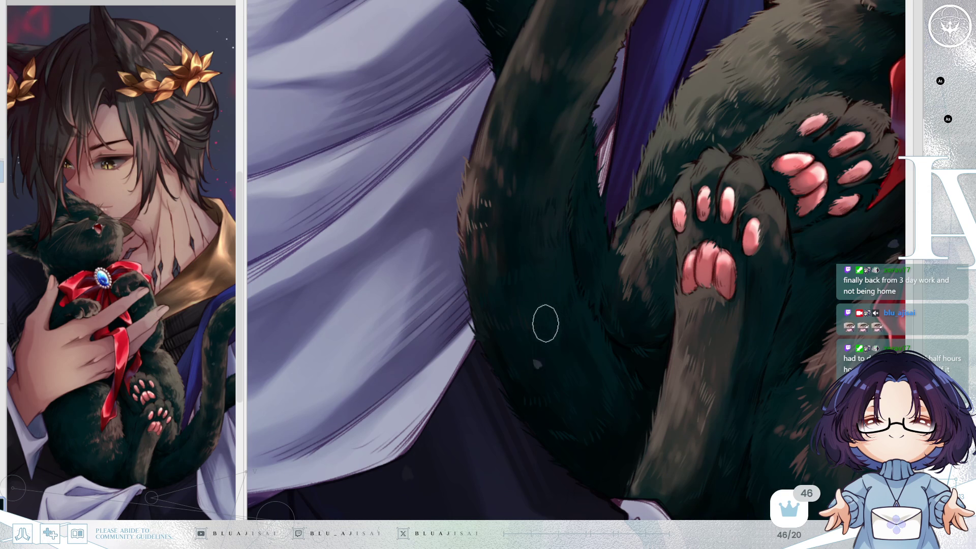
{"action": "key", "text": "h"}
{"action": "left_click_drag", "start_coordinate": [687, 214], "coordinate": [719, 197]}
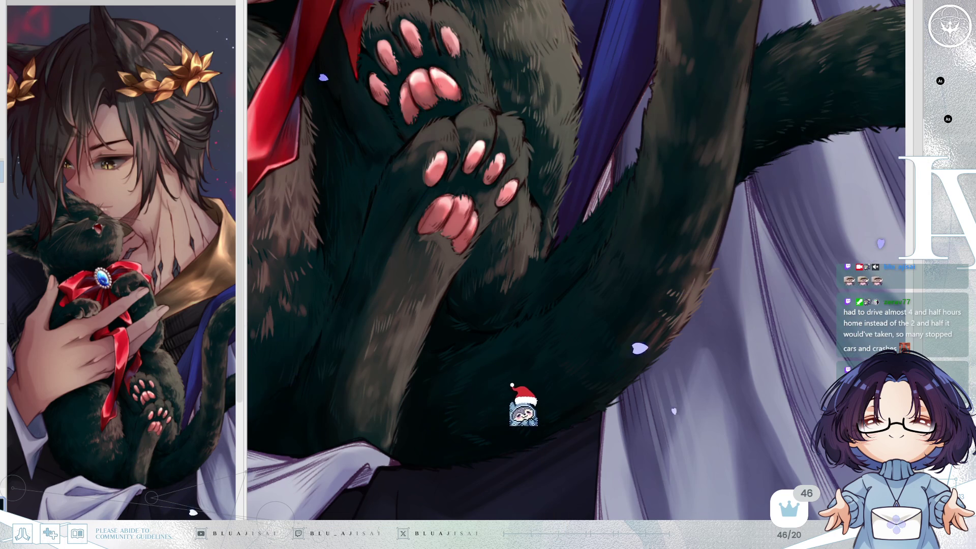
{"action": "left_click_drag", "start_coordinate": [667, 100], "coordinate": [590, 212]}
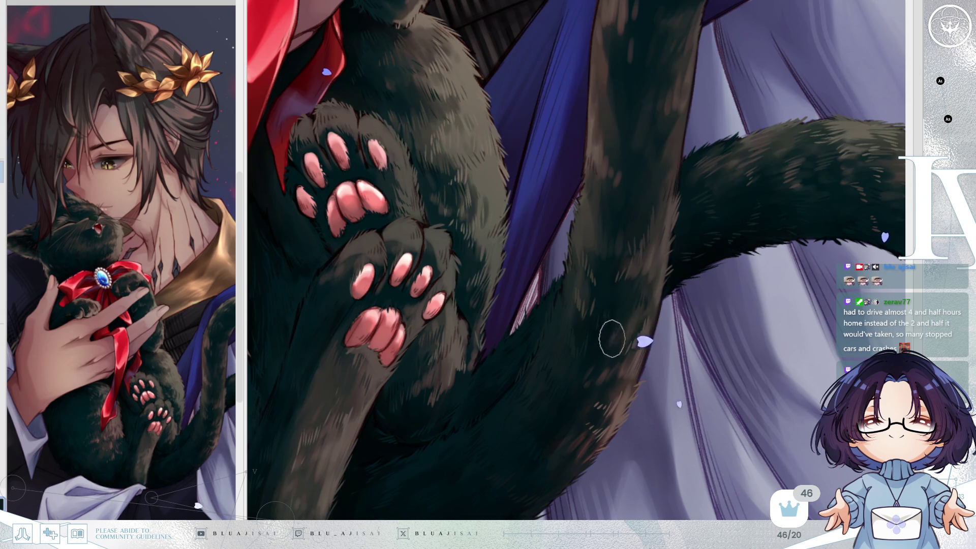
Rotate, zoom and mirror the view around the cat's leg and tail to compare both tails
{"action": "mouse_move", "coordinate": [621, 337]}
{"action": "left_mouse_down"}
{"action": "mouse_move", "coordinate": [671, 239]}
{"action": "mouse_move", "coordinate": [661, 275]}
{"action": "left_mouse_up"}
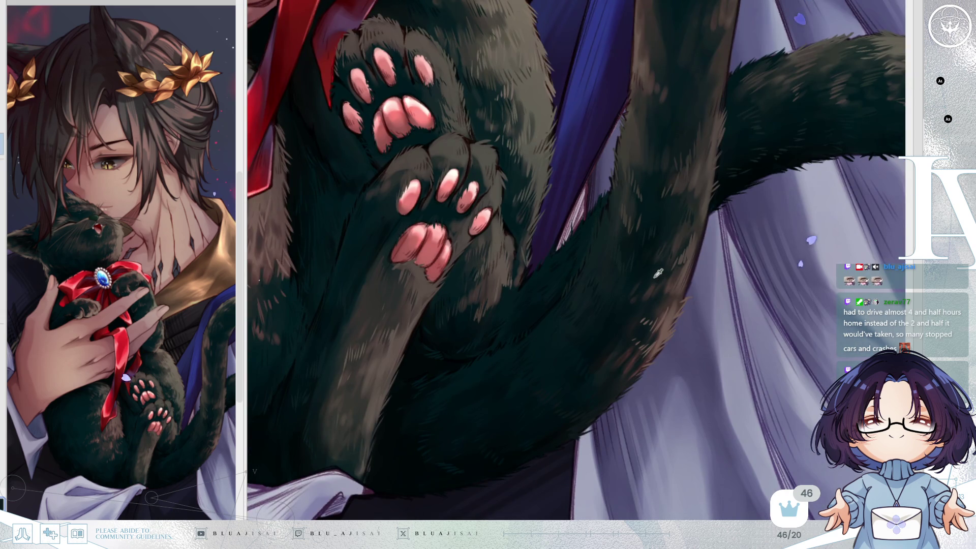
{"action": "key", "text": "minus"}
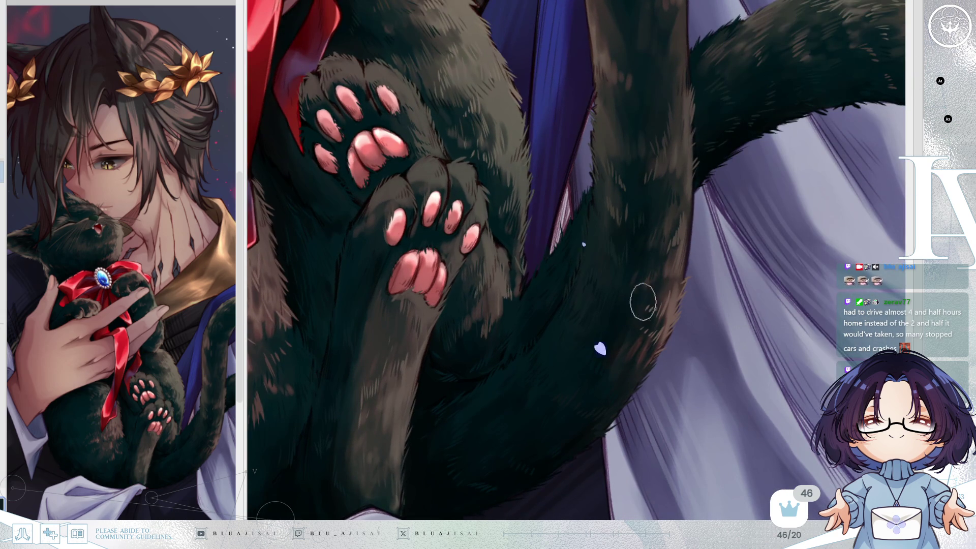
{"action": "mouse_move", "coordinate": [655, 291]}
{"action": "left_mouse_down"}
{"action": "mouse_move", "coordinate": [721, 200]}
{"action": "mouse_move", "coordinate": [703, 288]}
{"action": "mouse_move", "coordinate": [691, 229]}
{"action": "left_mouse_up"}
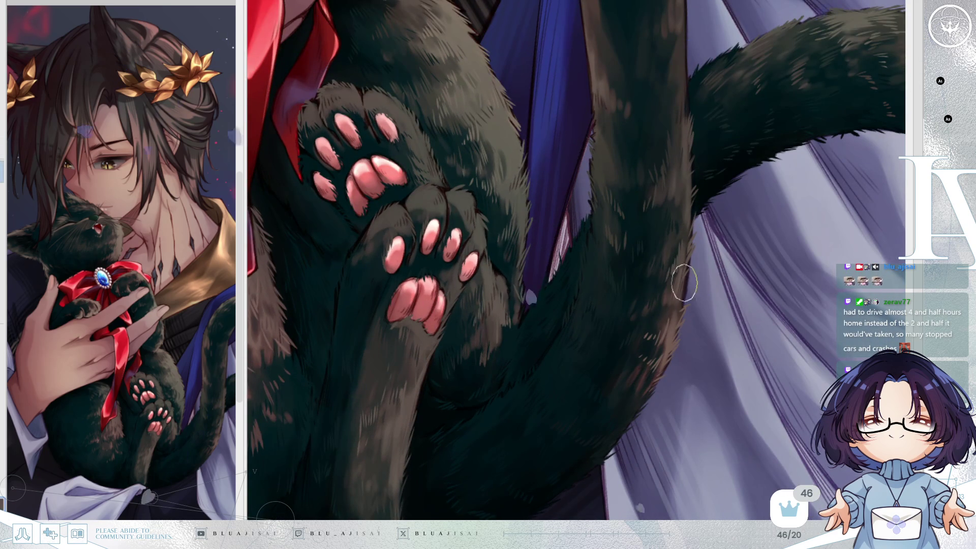
{"action": "left_click_drag", "start_coordinate": [680, 294], "coordinate": [681, 299]}
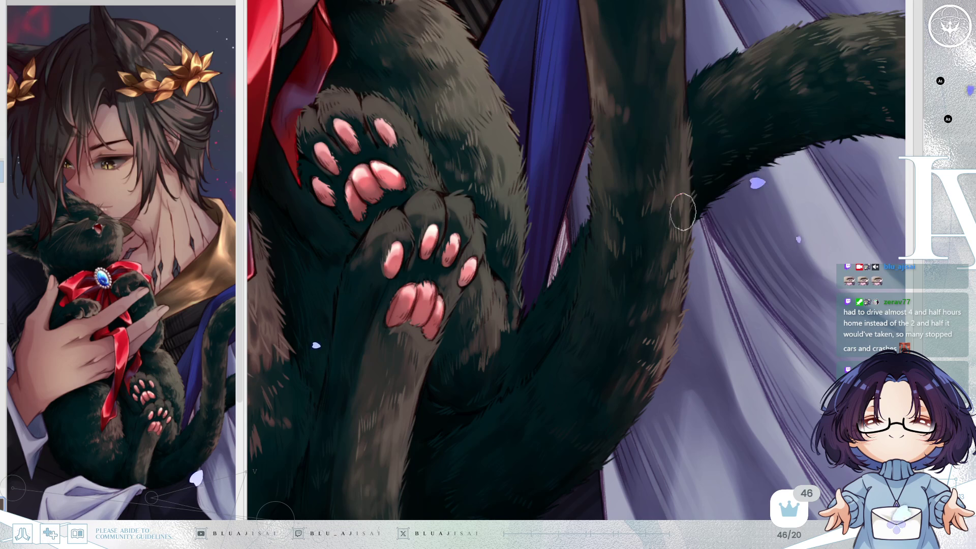
{"action": "key", "text": "h"}
{"action": "left_click_drag", "start_coordinate": [754, 179], "coordinate": [597, 269]}
{"action": "mouse_move", "coordinate": [608, 312]}
{"action": "left_mouse_down"}
{"action": "mouse_move", "coordinate": [616, 301]}
{"action": "mouse_move", "coordinate": [581, 325]}
{"action": "left_mouse_up"}
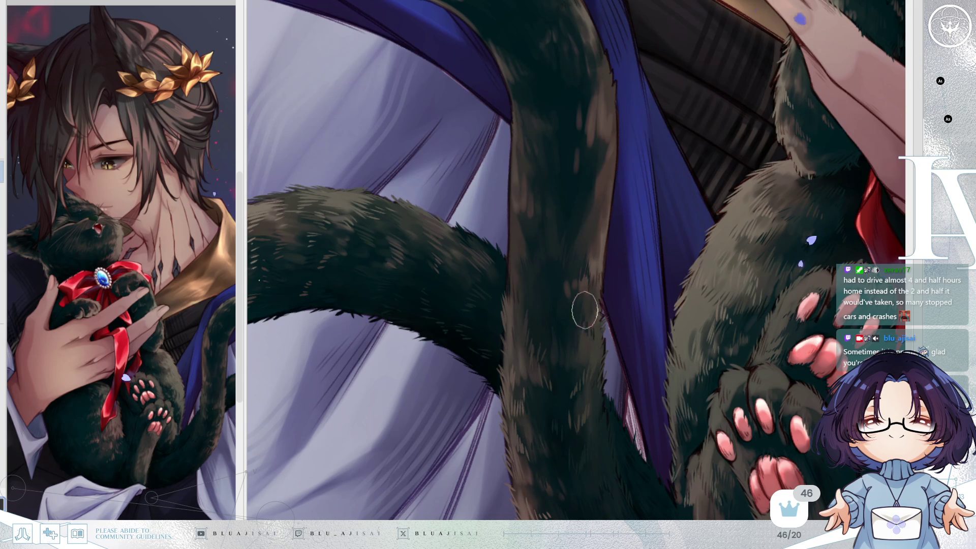
{"action": "scroll", "coordinate": [610, 244], "scroll_direction": "up", "scroll_amount": 2}
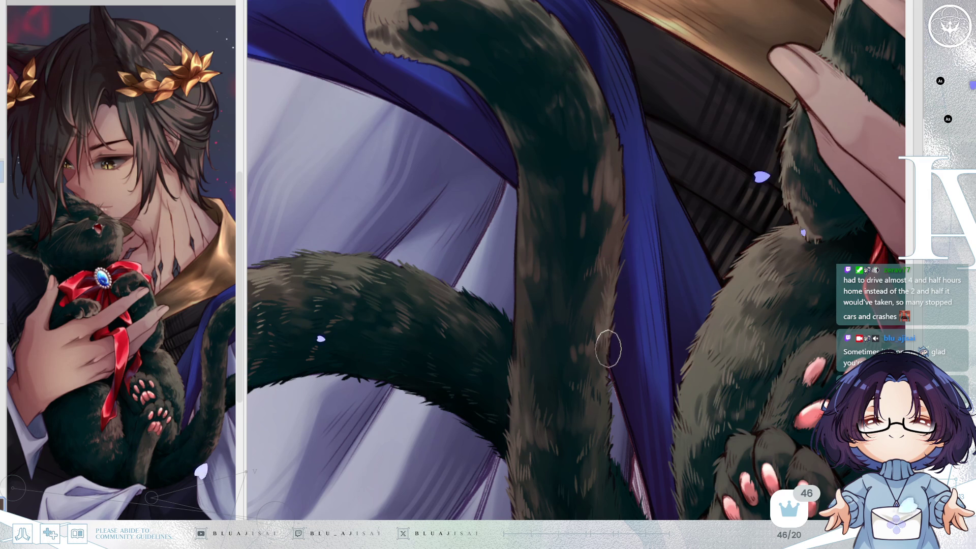
{"action": "key", "text": "h"}
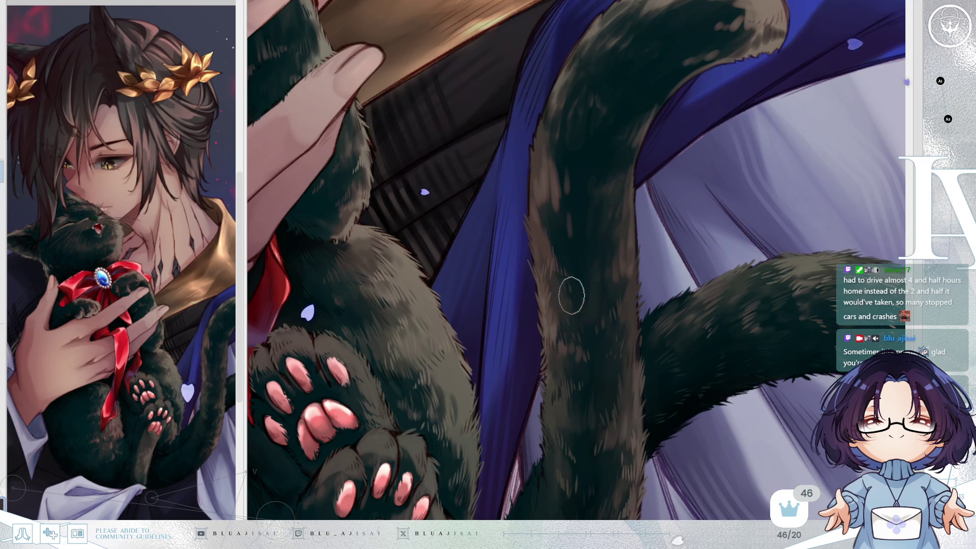
Sample colours from the cat's leg and tail, mirroring the canvas between samples to check the tail
{"action": "scroll", "coordinate": [583, 301], "scroll_direction": "up", "scroll_amount": 2}
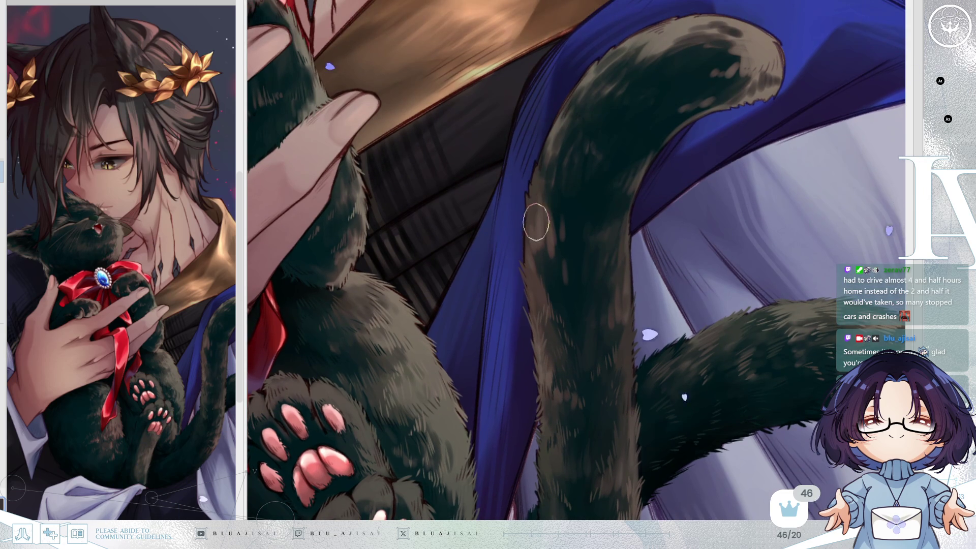
{"action": "key", "text": "alt"}
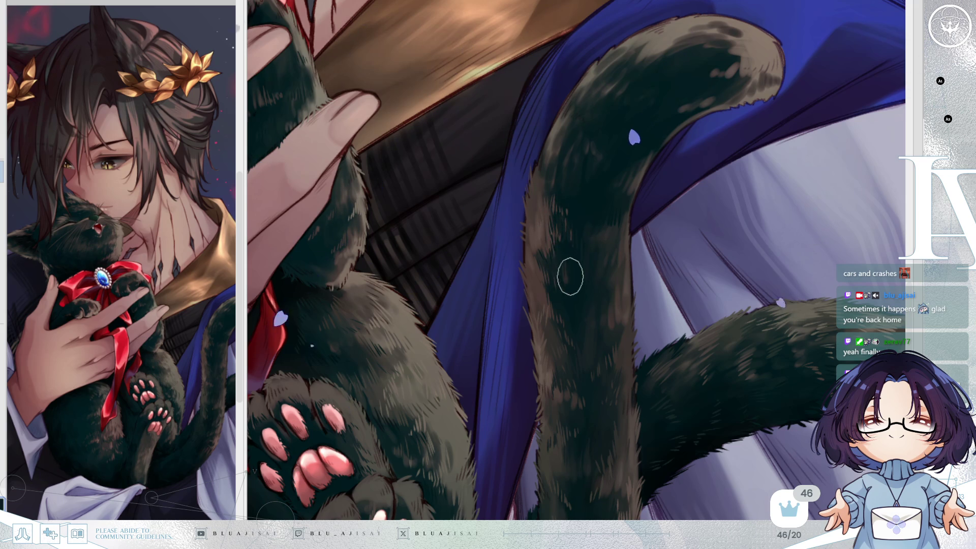
{"action": "key", "text": "h"}
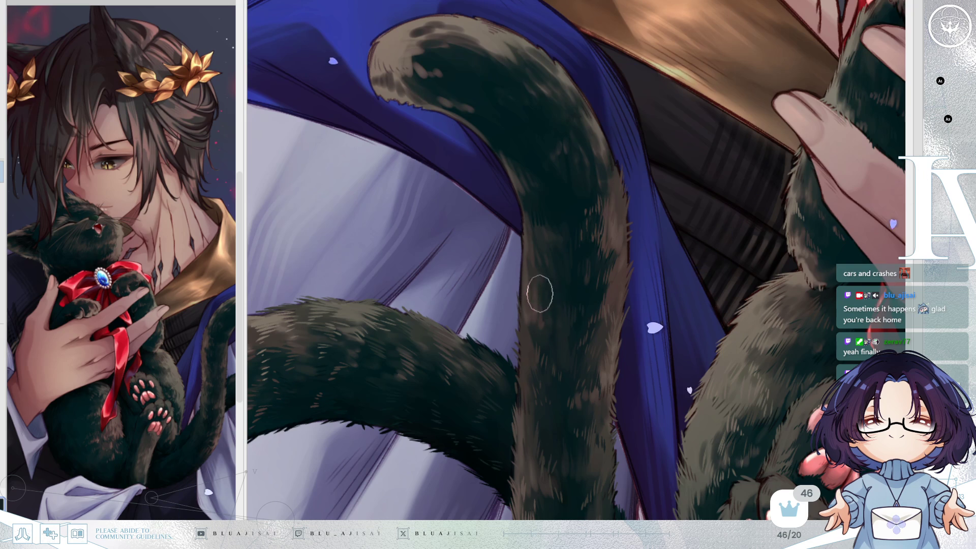
{"action": "key", "text": "alt"}
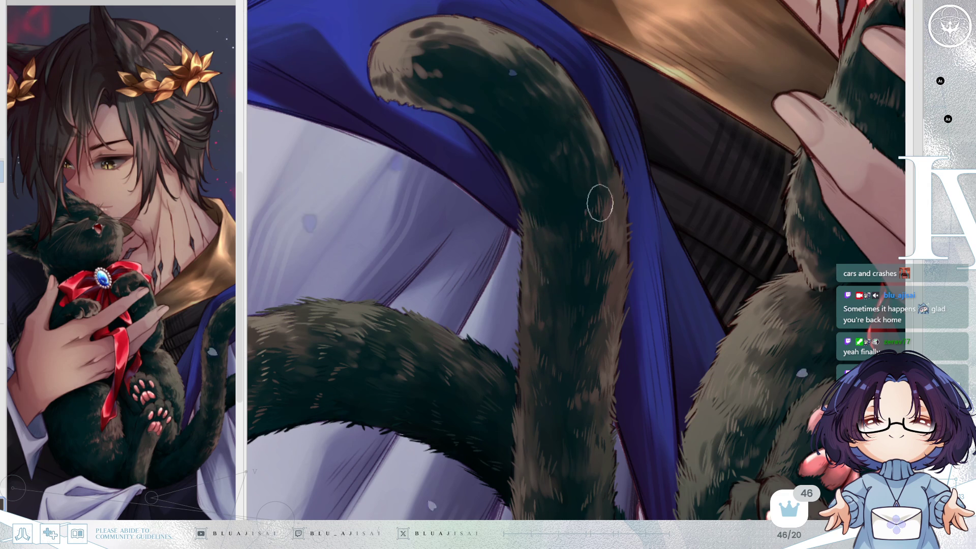
{"action": "key", "text": "h"}
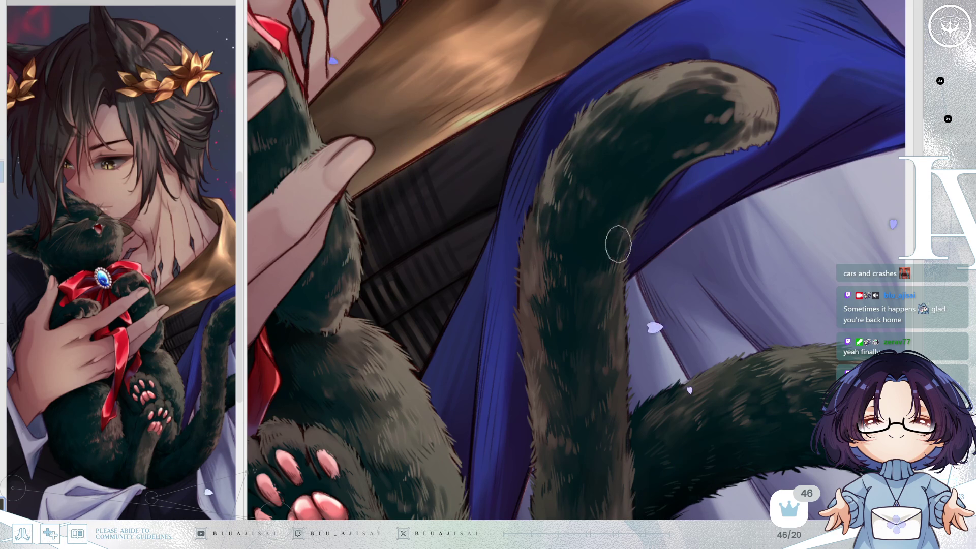
Paint a light fur stroke on the raised tail, then shift the view to its curled tip
{"action": "left_click_drag", "start_coordinate": [595, 240], "coordinate": [591, 226]}
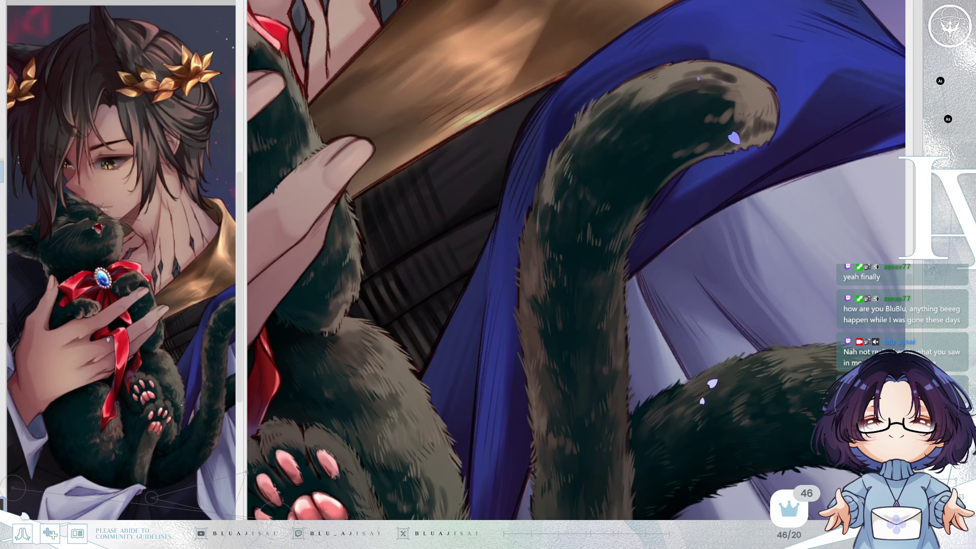
{"action": "left_click_drag", "start_coordinate": [631, 122], "coordinate": [610, 109]}
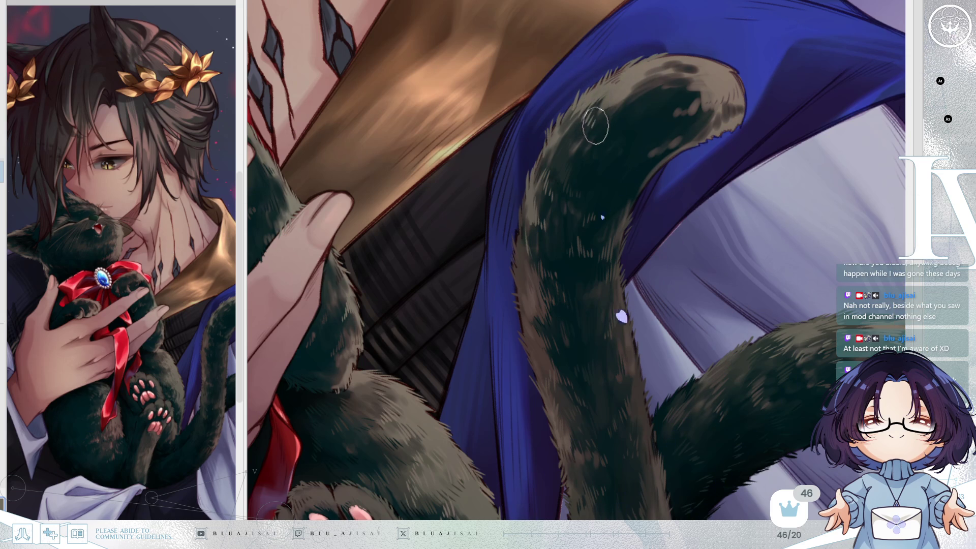
{"action": "mouse_move", "coordinate": [619, 94]}
{"action": "left_mouse_down"}
{"action": "mouse_move", "coordinate": [590, 138]}
{"action": "mouse_move", "coordinate": [589, 170]}
{"action": "left_mouse_up"}
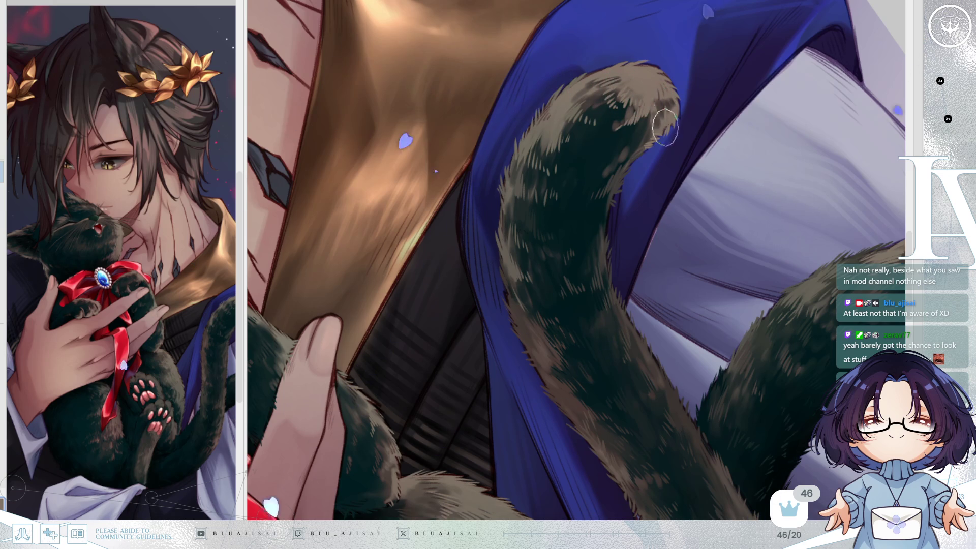
{"action": "scroll", "coordinate": [679, 114], "scroll_direction": "down", "scroll_amount": 10}
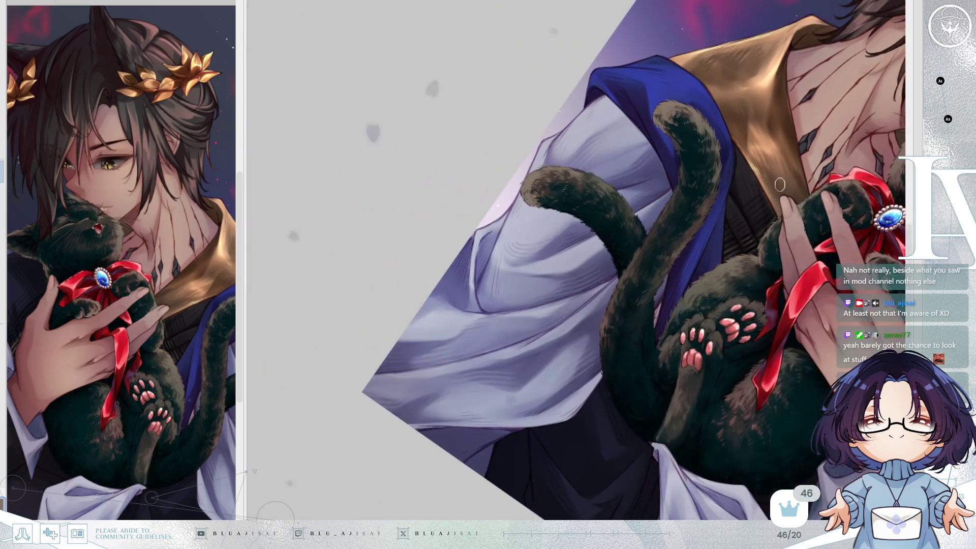
Level the view onto the cat and the man's hands and zoom to show the whole cat
{"action": "mouse_move", "coordinate": [780, 184]}
{"action": "left_mouse_down"}
{"action": "mouse_move", "coordinate": [735, 176]}
{"action": "mouse_move", "coordinate": [743, 184]}
{"action": "mouse_move", "coordinate": [747, 168]}
{"action": "mouse_move", "coordinate": [752, 213]}
{"action": "mouse_move", "coordinate": [799, 315]}
{"action": "left_mouse_up"}
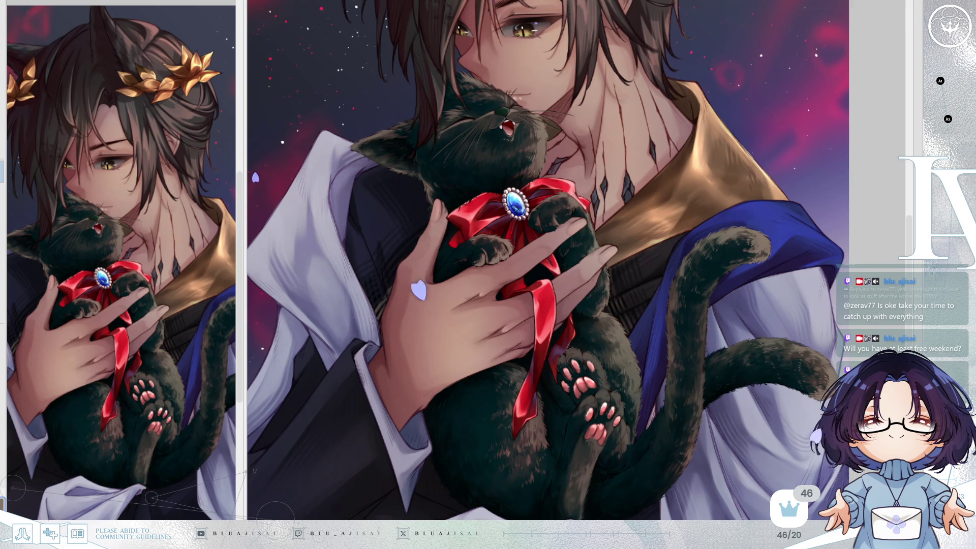
{"action": "scroll", "coordinate": [583, 171], "scroll_direction": "up", "scroll_amount": 2}
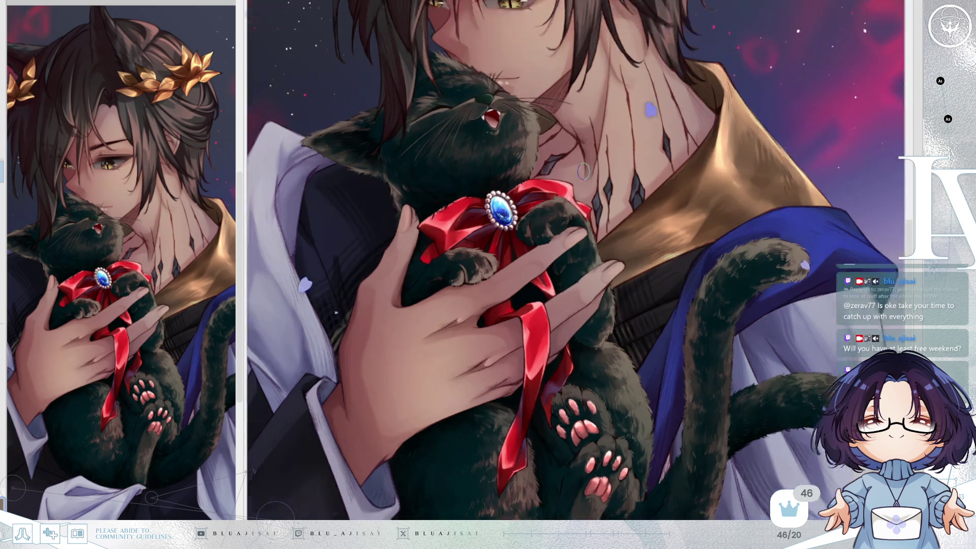
Zoom in on the cat's face and brooch, tilt the view, then reset rotation to upright
{"action": "scroll", "coordinate": [584, 172], "scroll_direction": "up", "scroll_amount": 5}
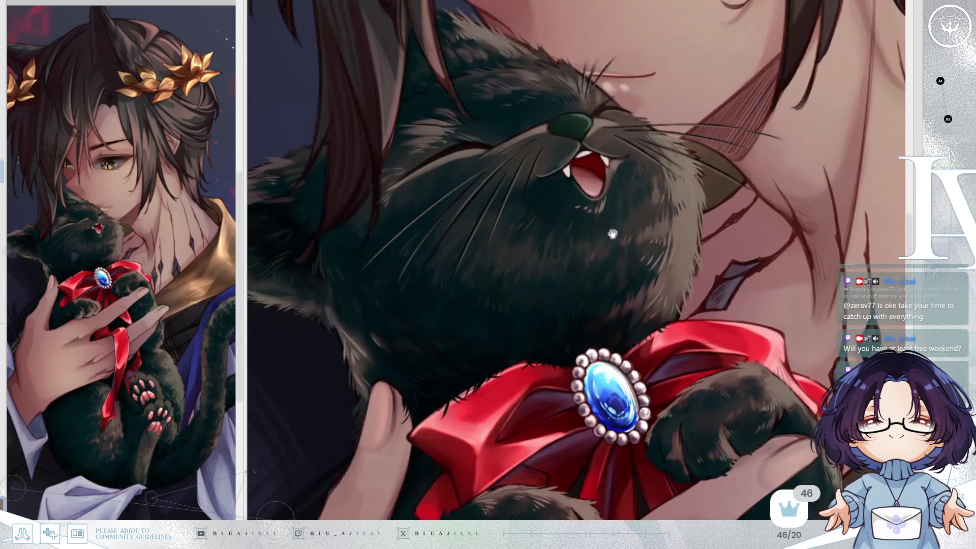
{"action": "left_click_drag", "start_coordinate": [613, 234], "coordinate": [491, 149]}
{"action": "scroll", "coordinate": [468, 163], "scroll_direction": "up", "scroll_amount": 1}
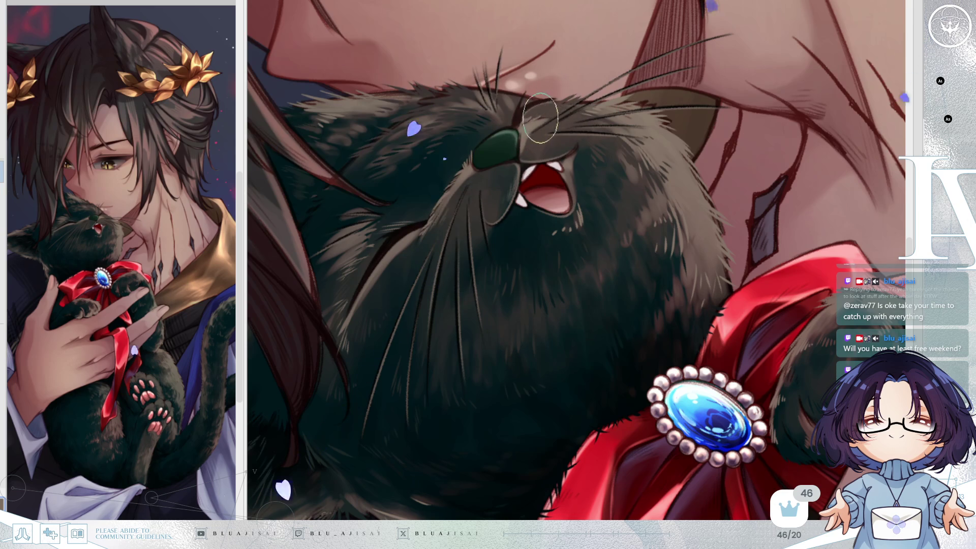
{"action": "key", "text": "ctrl+@"}
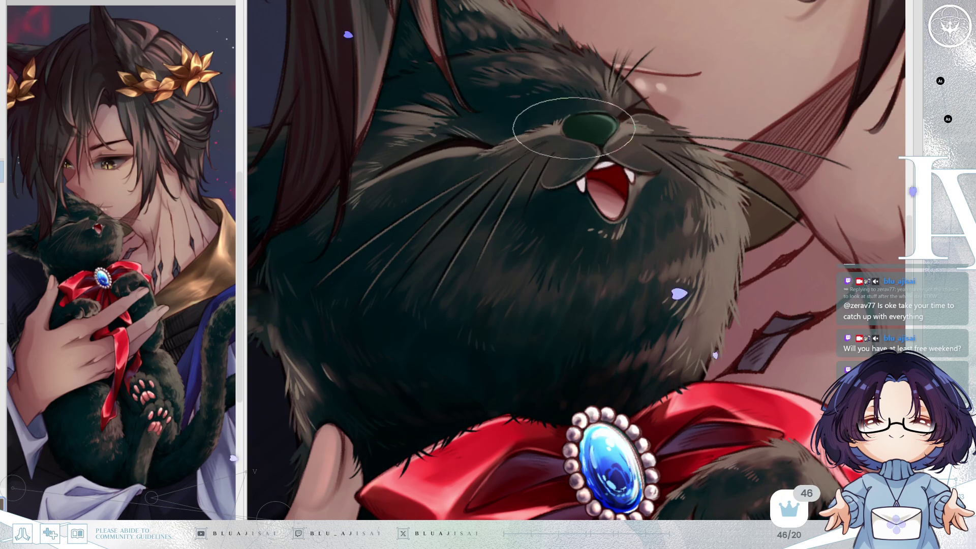
{"action": "scroll", "coordinate": [776, 87], "scroll_direction": "down", "scroll_amount": 3}
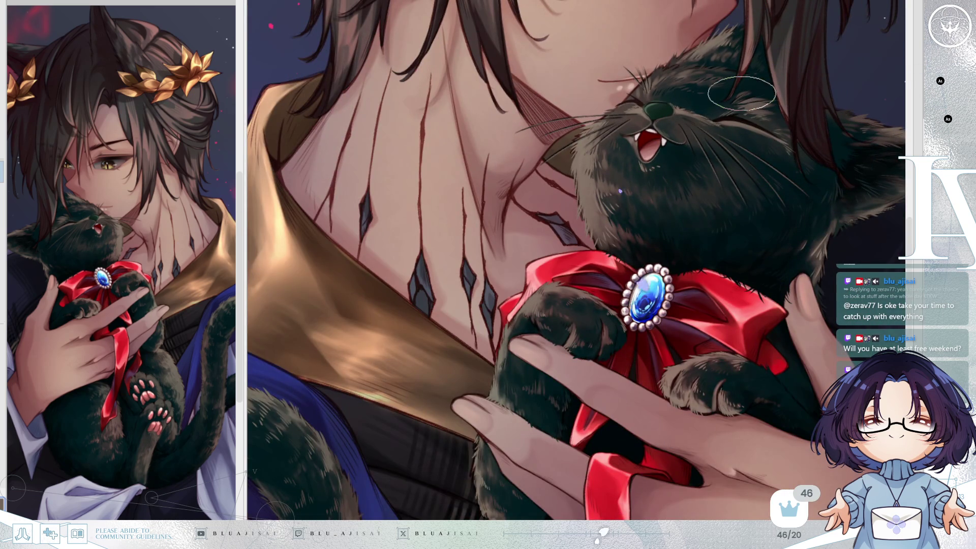
{"action": "scroll", "coordinate": [742, 93], "scroll_direction": "right", "scroll_amount": 3}
{"action": "scroll", "coordinate": [796, 143], "scroll_direction": "right", "scroll_amount": 3}
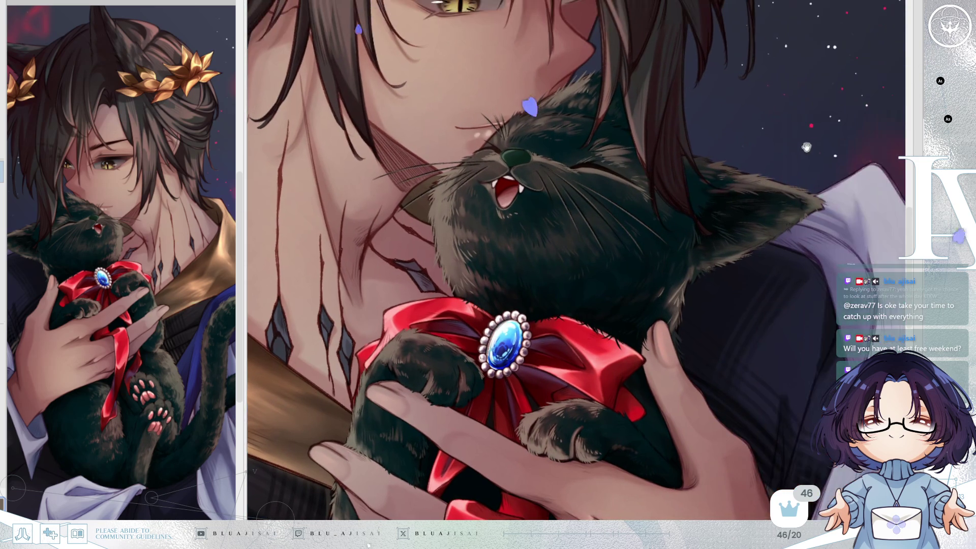
{"action": "scroll", "coordinate": [470, 214], "scroll_direction": "down", "scroll_amount": 1}
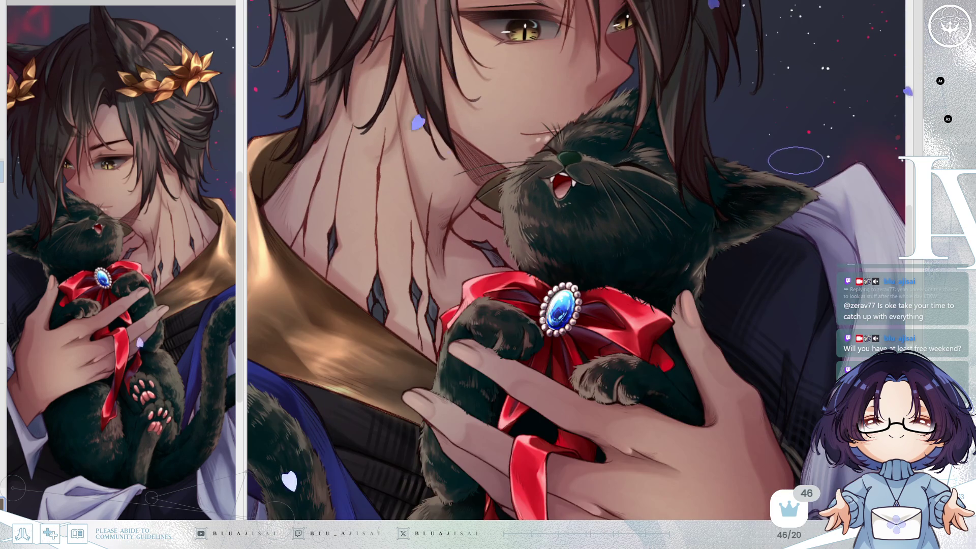
{"action": "scroll", "coordinate": [469, 215], "scroll_direction": "up", "scroll_amount": 3}
{"action": "scroll", "coordinate": [470, 215], "scroll_direction": "up", "scroll_amount": 1}
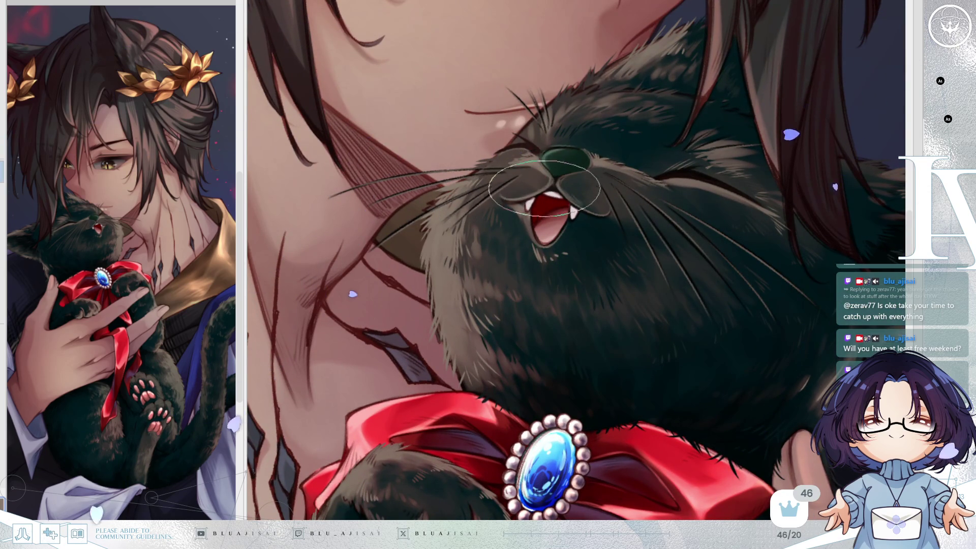
{"action": "key", "text": "h"}
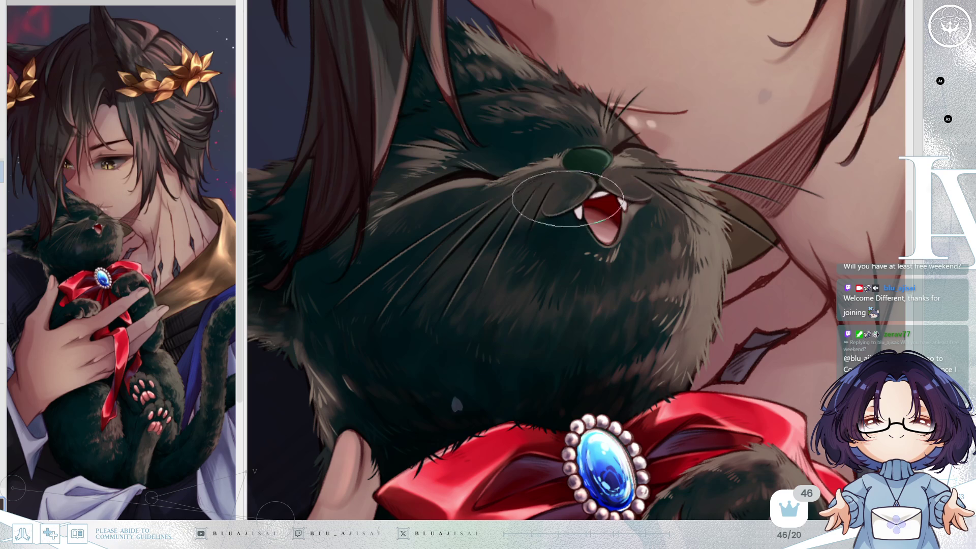
{"action": "scroll", "coordinate": [659, 135], "scroll_direction": "down", "scroll_amount": 2}
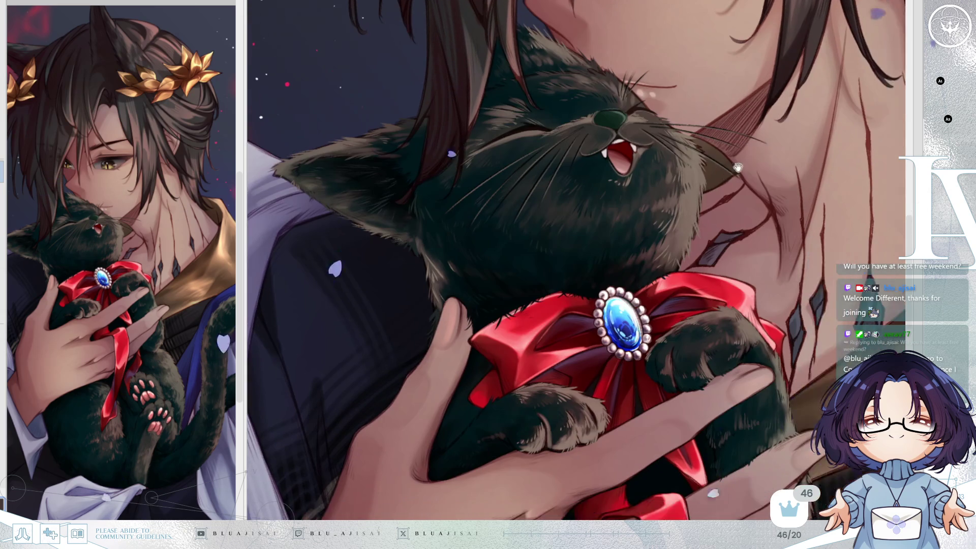
{"action": "scroll", "coordinate": [615, 136], "scroll_direction": "up", "scroll_amount": 2}
{"action": "scroll", "coordinate": [615, 136], "scroll_direction": "up", "scroll_amount": 2}
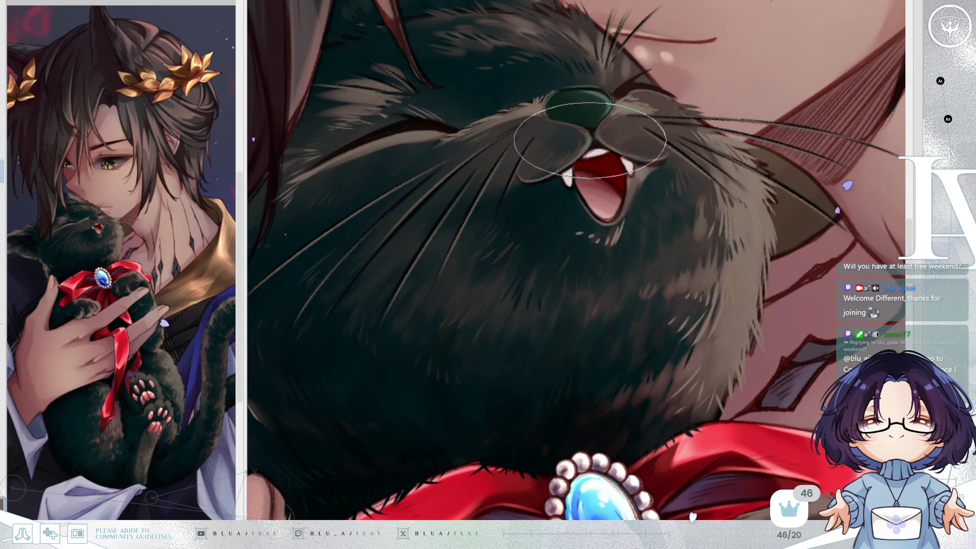
{"action": "scroll", "coordinate": [531, 181], "scroll_direction": "down", "scroll_amount": 3}
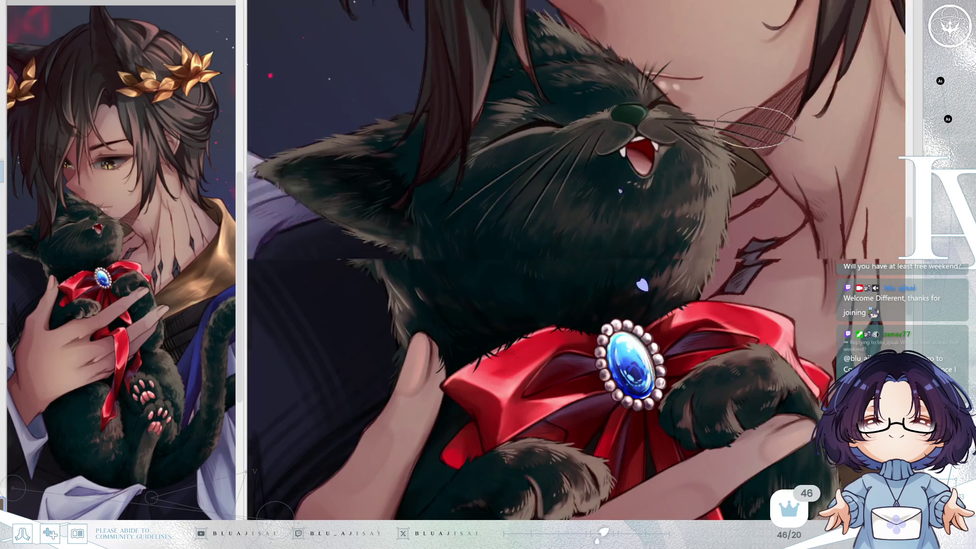
{"action": "scroll", "coordinate": [718, 169], "scroll_direction": "up", "scroll_amount": 2}
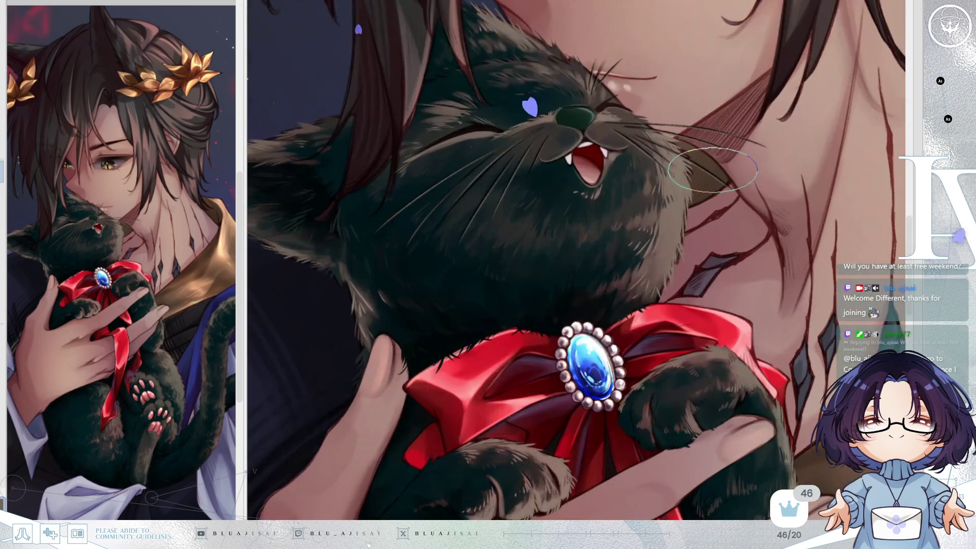
{"action": "mouse_move", "coordinate": [605, 204]}
{"action": "left_mouse_down"}
{"action": "mouse_move", "coordinate": [648, 193]}
{"action": "mouse_move", "coordinate": [612, 239]}
{"action": "left_mouse_up"}
{"action": "scroll", "coordinate": [642, 187], "scroll_direction": "up", "scroll_amount": 1}
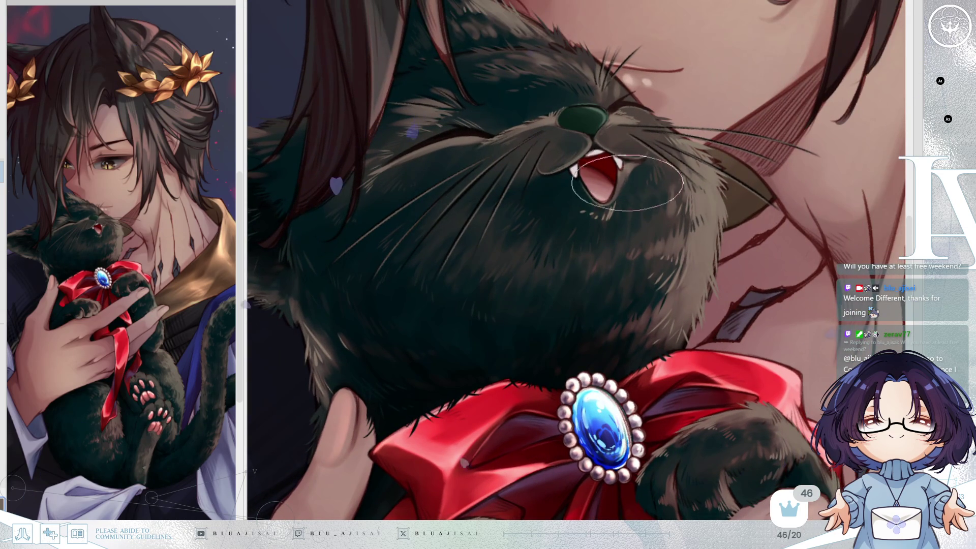